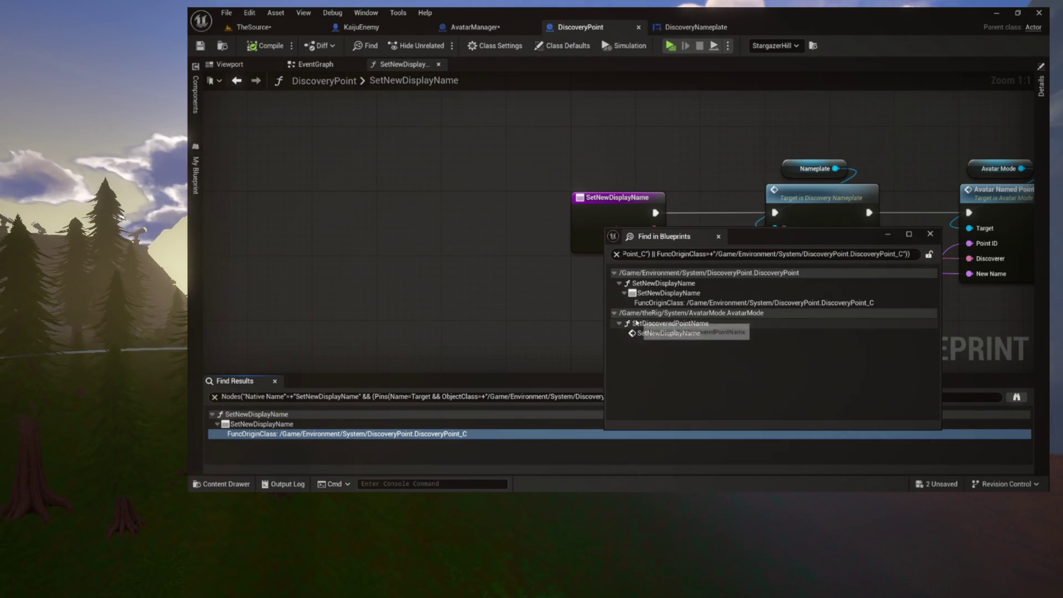
Open DiscoveryPoint's Initialize Point function graph from its event graph
left_click(331, 66)
scroll(497, 220, "down", 5)
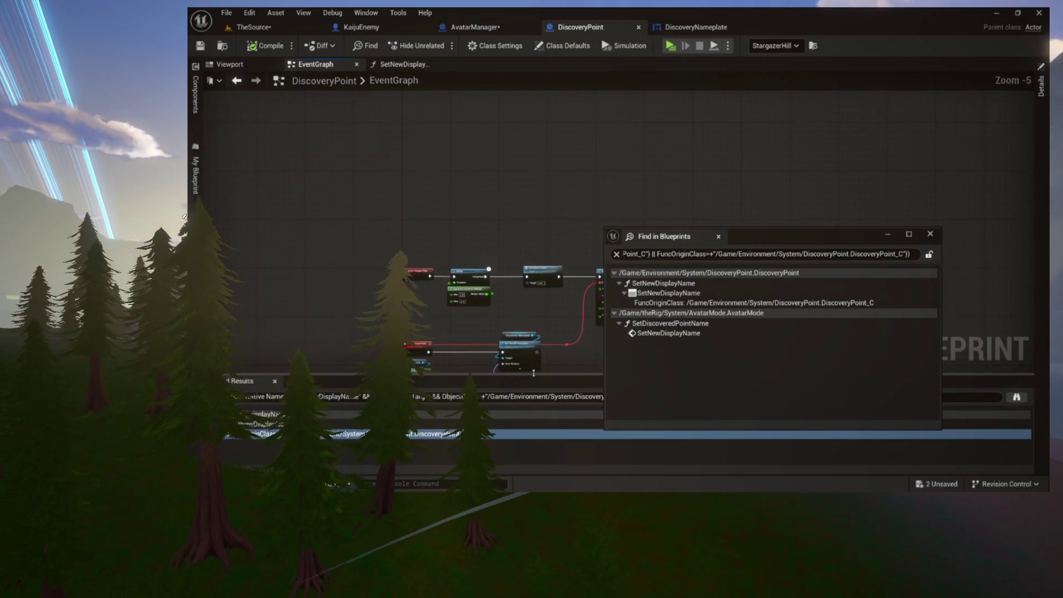
scroll(441, 144, "up", 2)
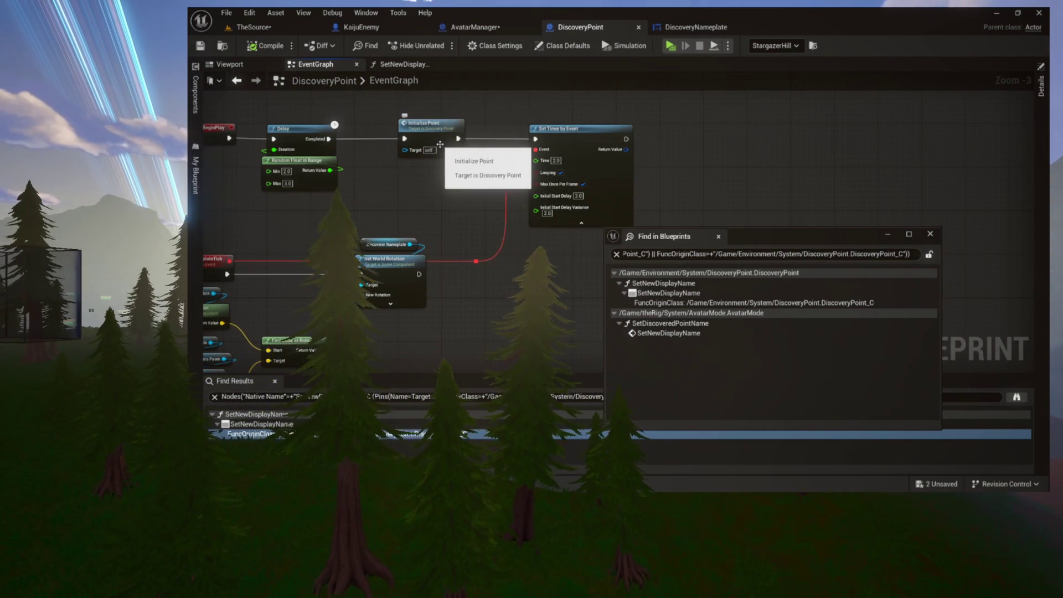
double_click(440, 144)
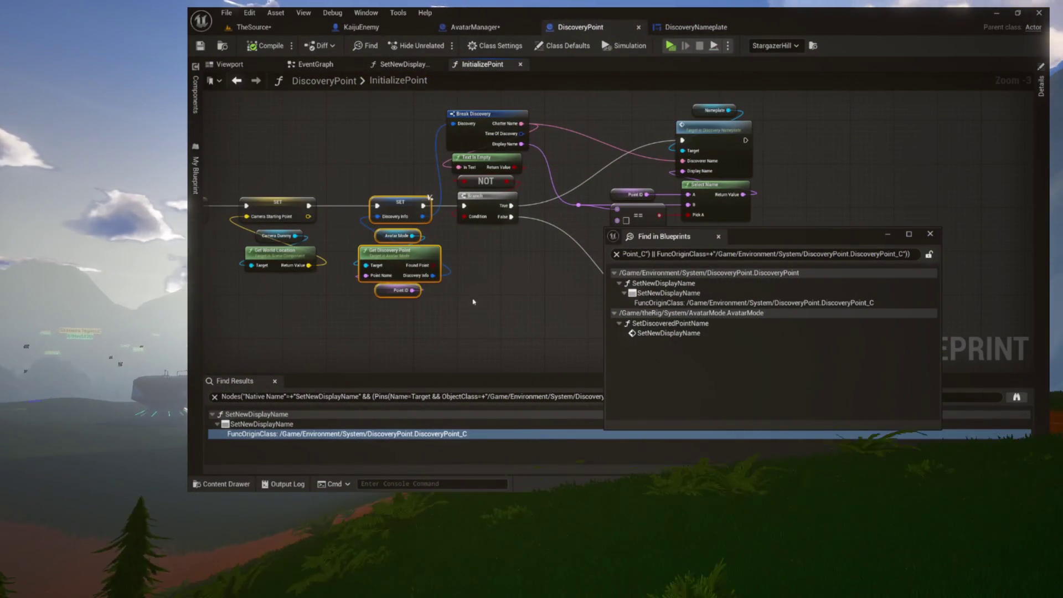
Inspect Initialize Point's Avatar Mode, Get Discovery Point and Nameplate nodes, then return to AvatarManager's SpawnKaiju
left_click_drag(459, 137, 405, 161)
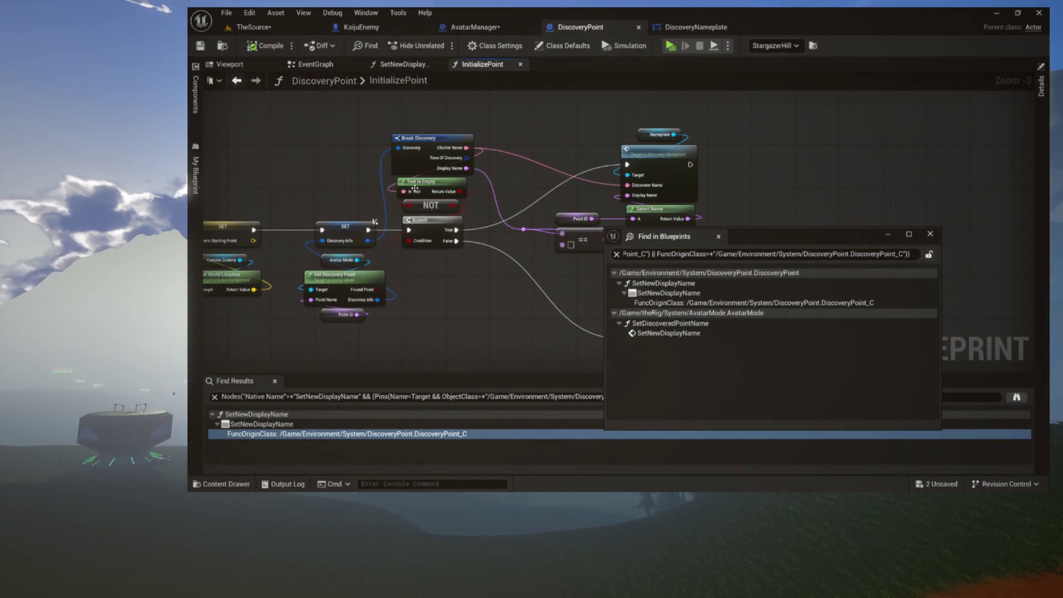
left_click_drag(390, 252, 363, 331)
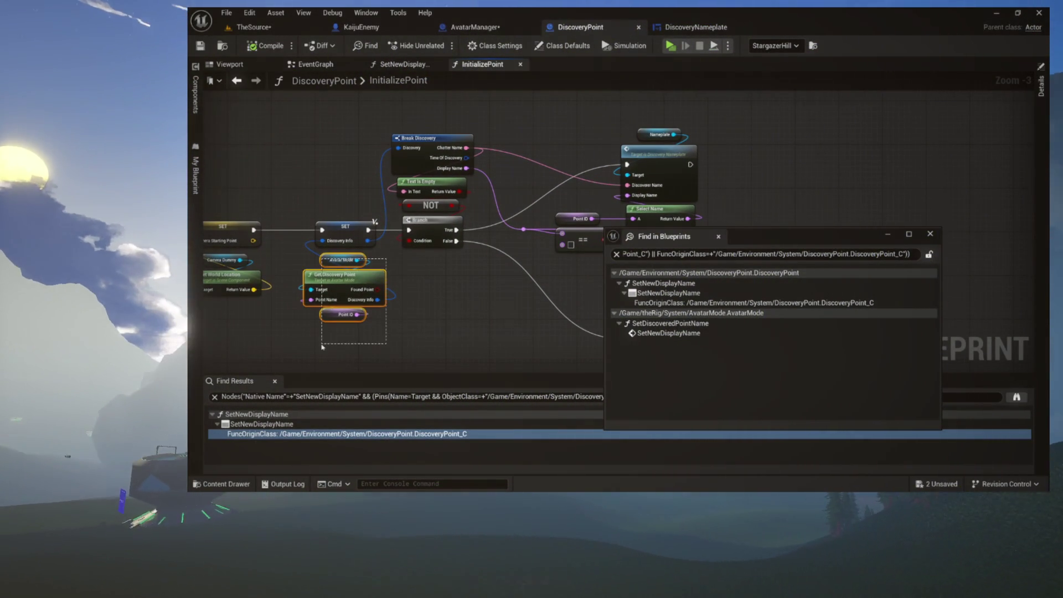
scroll(364, 331, "up", 3)
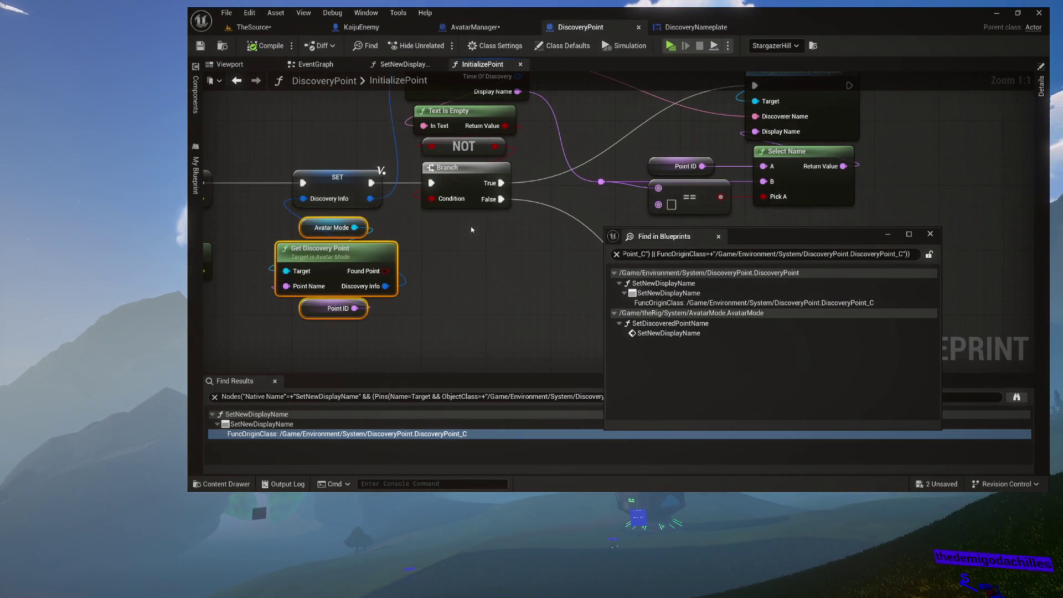
left_click_drag(471, 230, 495, 359)
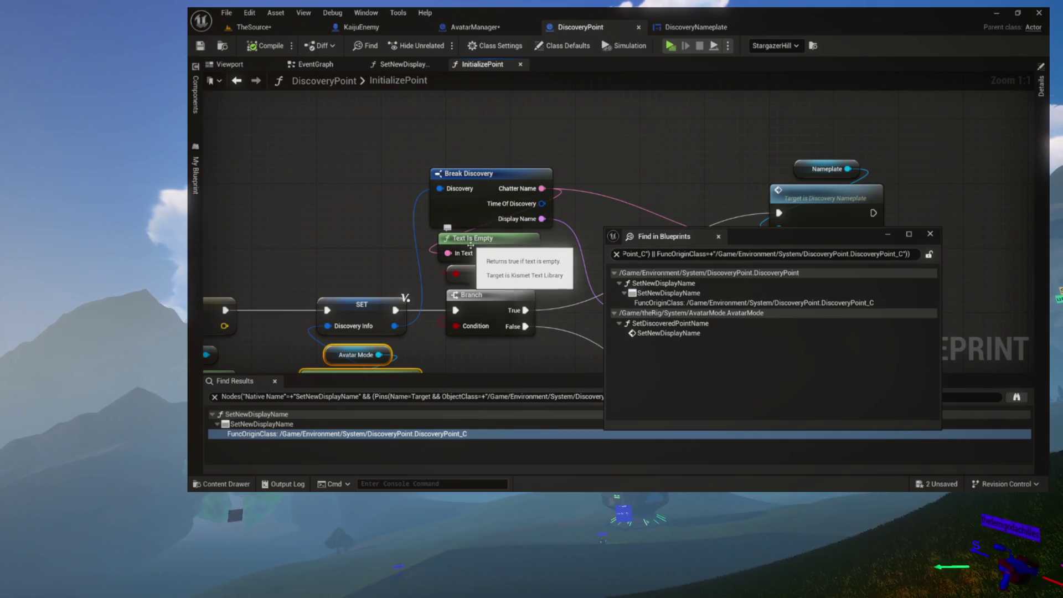
mouse_move(491, 234)
left_mouse_down()
mouse_move(474, 173)
mouse_move(259, 177)
mouse_move(203, 227)
left_mouse_up()
left_click(524, 206)
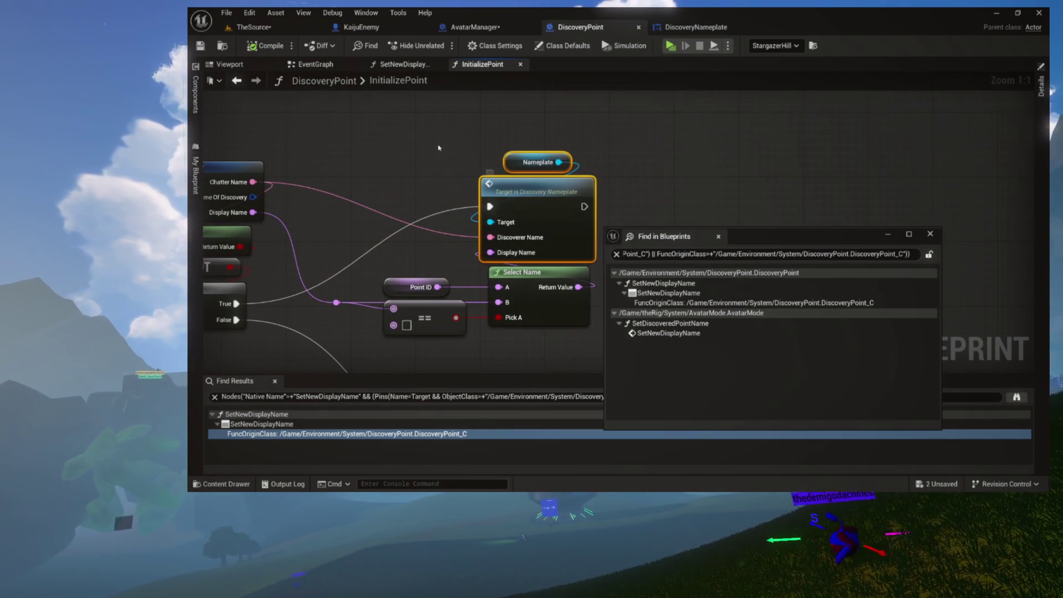
left_click(500, 27)
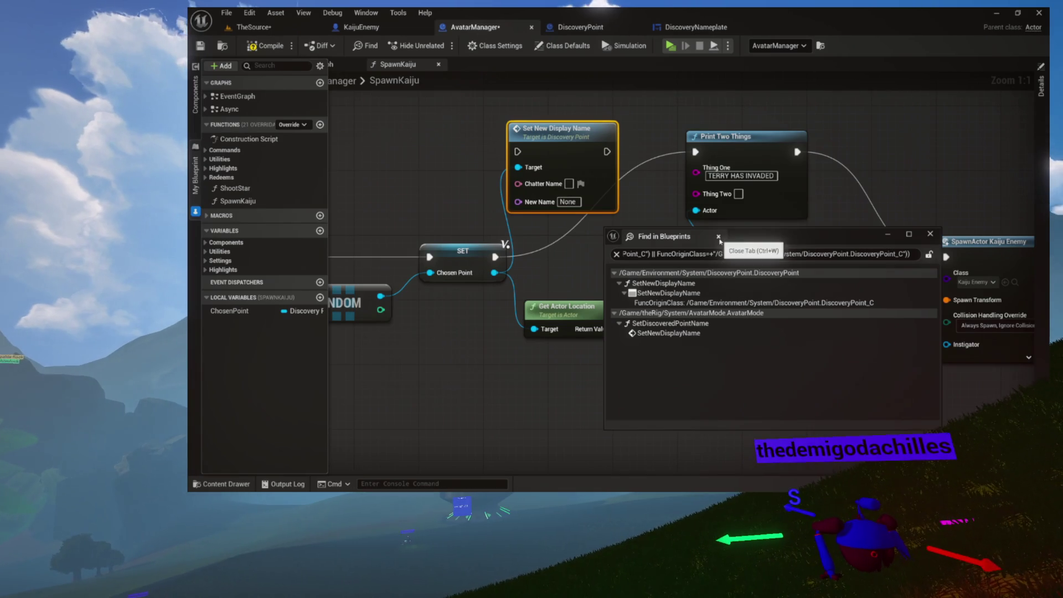
Open AvatarMode's SetDiscoveredPointName graph, review its Break Discovery and Set members nodes, then return to SpawnKaiju
double_click(670, 333)
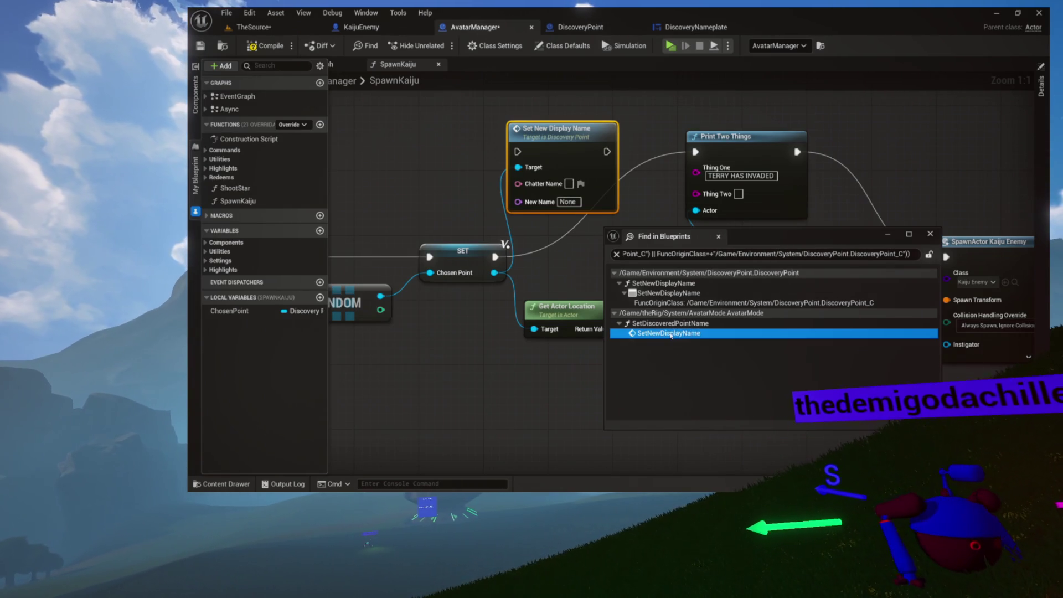
left_click_drag(557, 308, 1030, 309)
left_click_drag(801, 237, 833, 240)
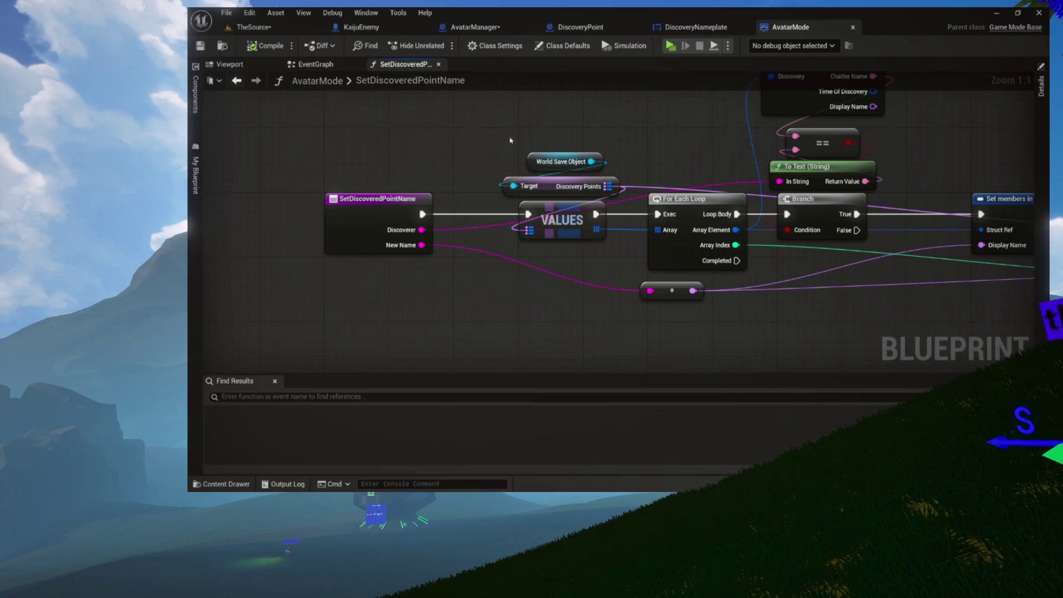
mouse_move(625, 153)
left_mouse_down()
mouse_move(456, 187)
mouse_move(437, 171)
left_mouse_up()
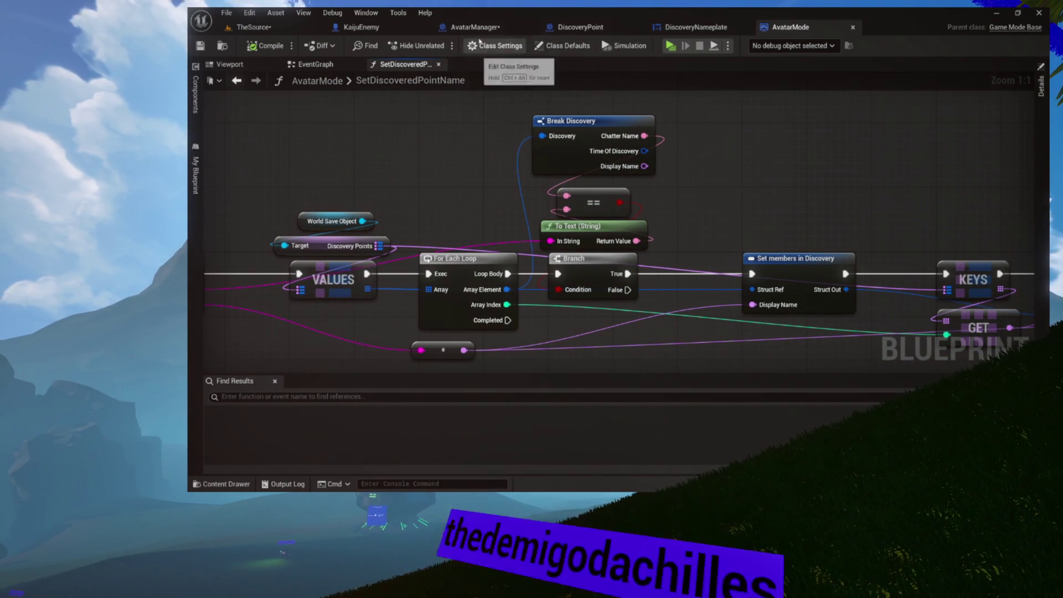
left_click(697, 26)
left_click(587, 27)
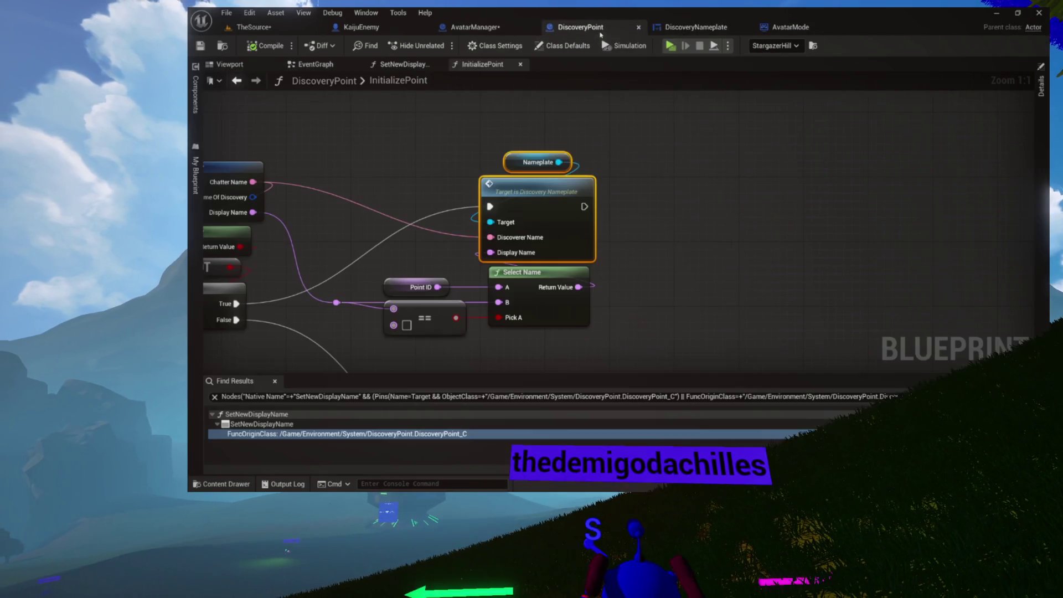
left_click(475, 27)
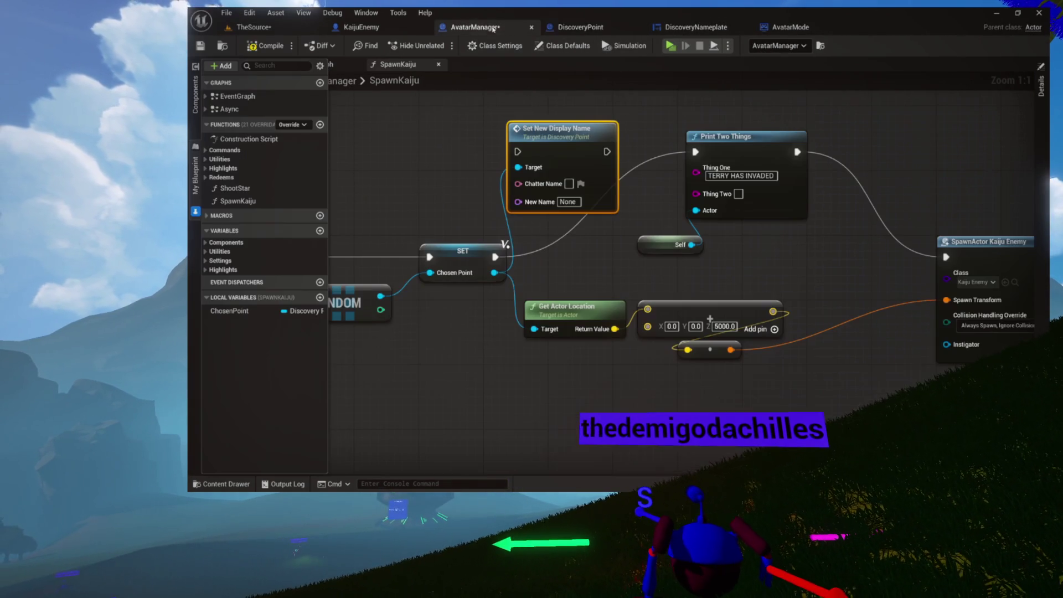
mouse_move(559, 192)
left_mouse_down()
mouse_move(518, 227)
mouse_move(600, 128)
mouse_move(742, 113)
left_mouse_up()
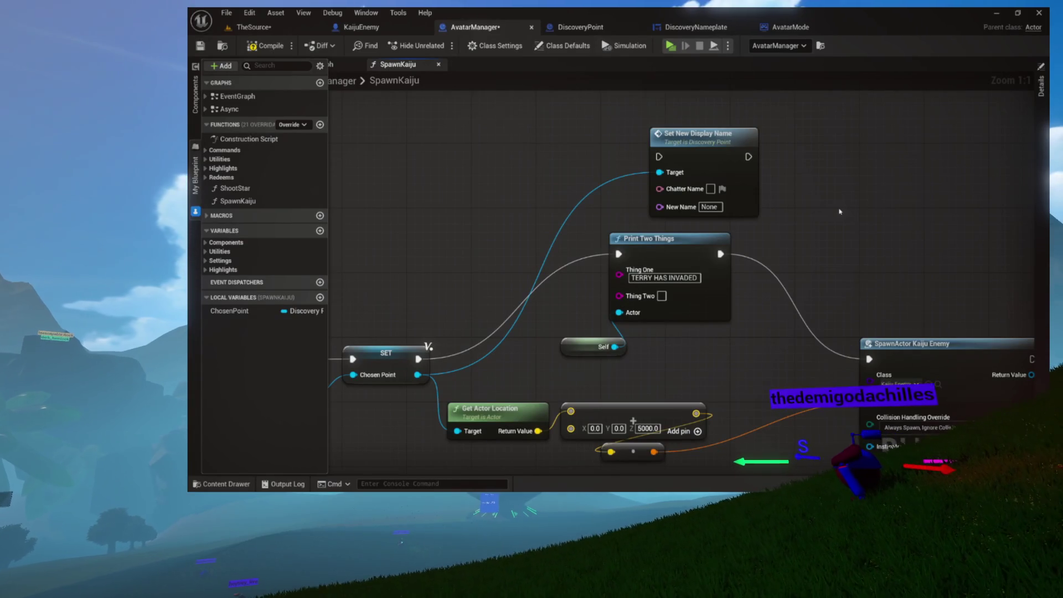
mouse_move(719, 142)
left_mouse_down()
mouse_move(744, 155)
mouse_move(723, 120)
mouse_move(720, 210)
left_mouse_up()
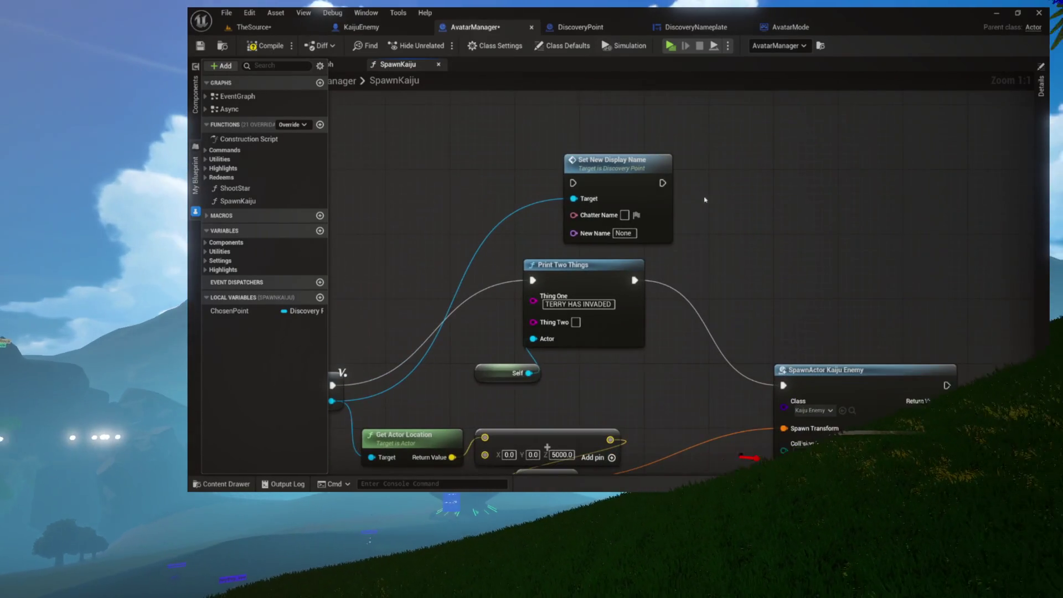
Add a Get Nameplate node from the Chosen Point output beside the SET node
mouse_move(631, 160)
left_mouse_down()
mouse_move(517, 139)
mouse_move(394, 187)
mouse_move(479, 112)
left_mouse_up()
left_click_drag(364, 212, 460, 153)
left_click_drag(440, 337, 508, 228)
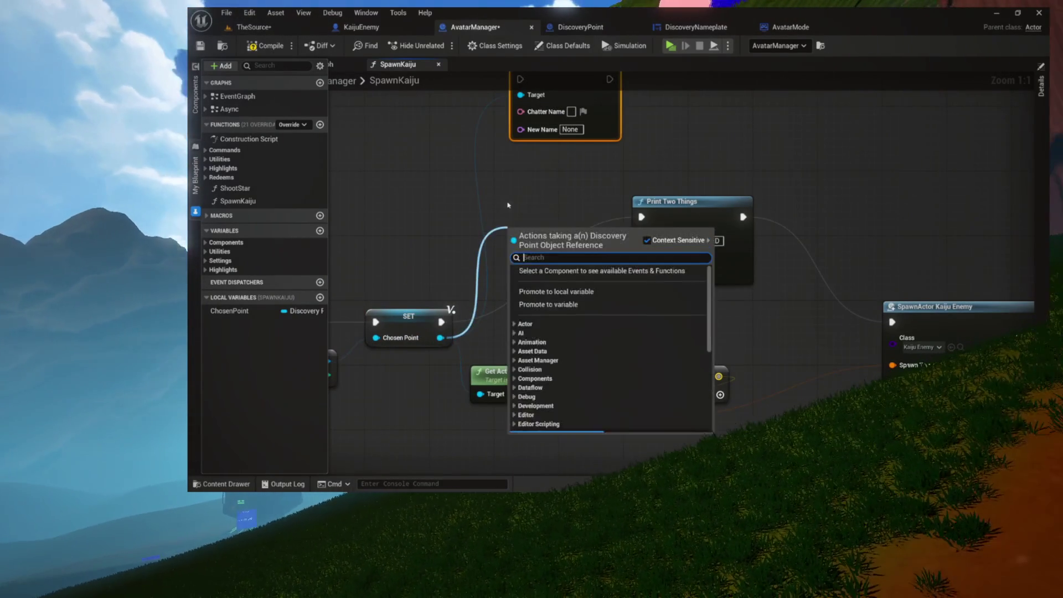
type("get anm")
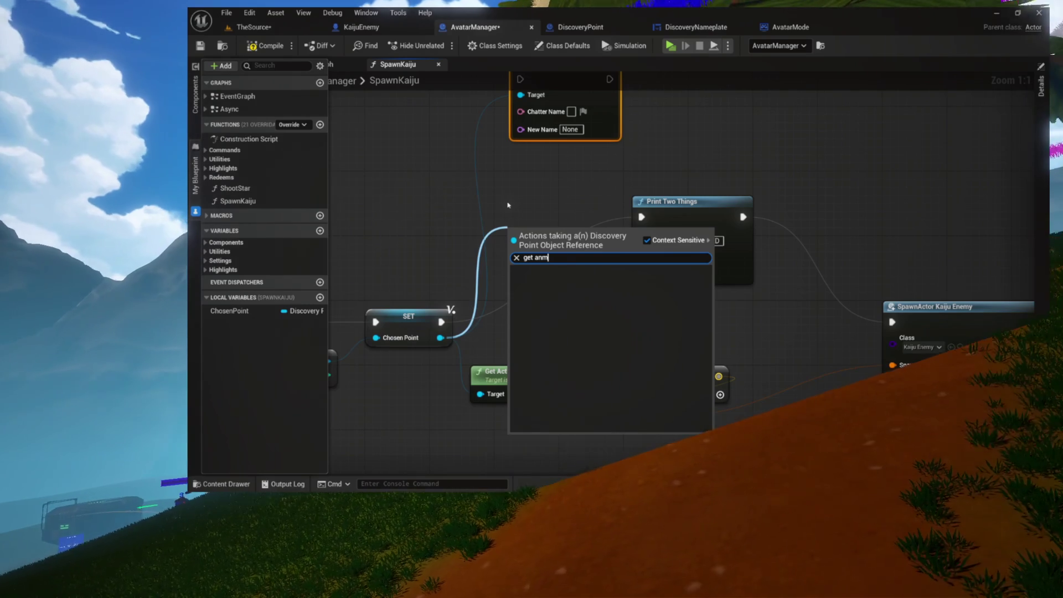
key("BackSpace")
key("BackSpace")
key("BackSpace")
type("nameplate")
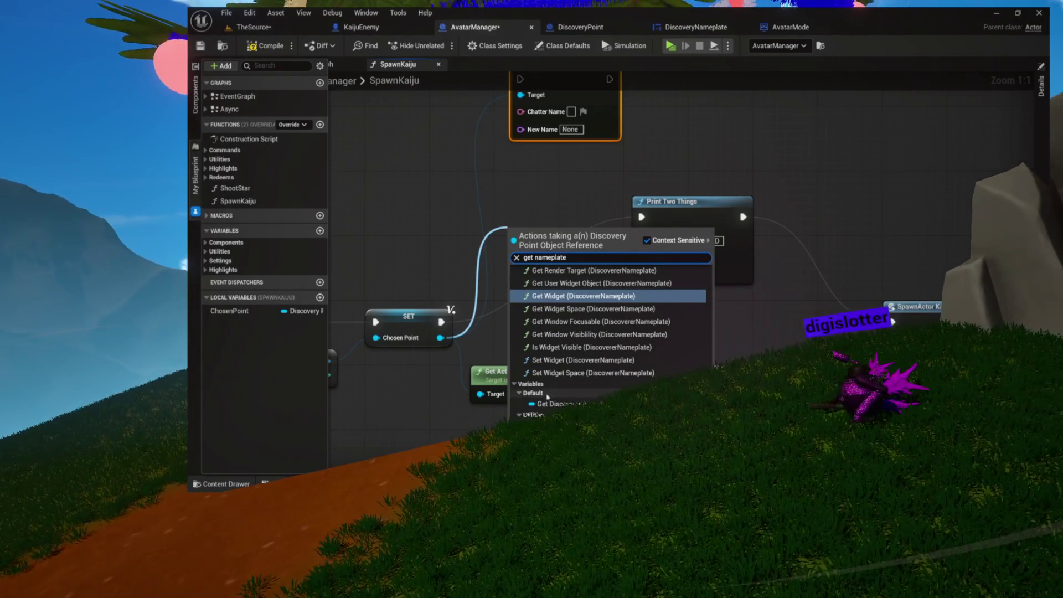
left_click(573, 404)
mouse_move(559, 231)
left_mouse_down()
mouse_move(521, 198)
mouse_move(448, 186)
mouse_move(495, 226)
left_mouse_up()
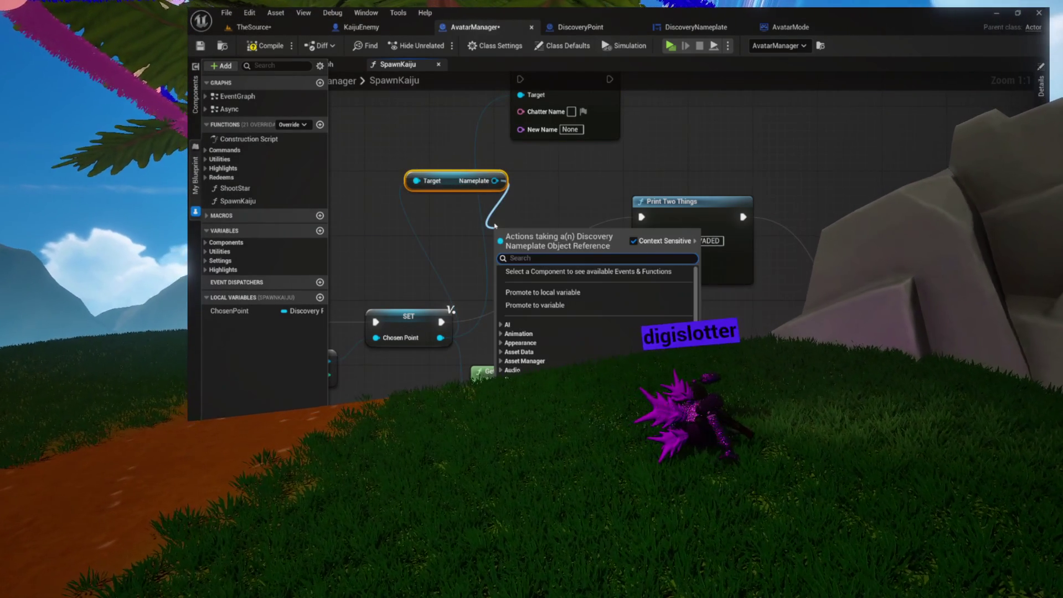
Chain Get Area Name and GetText from the nameplate into Thing Two, and save AvatarManager
type("get name")
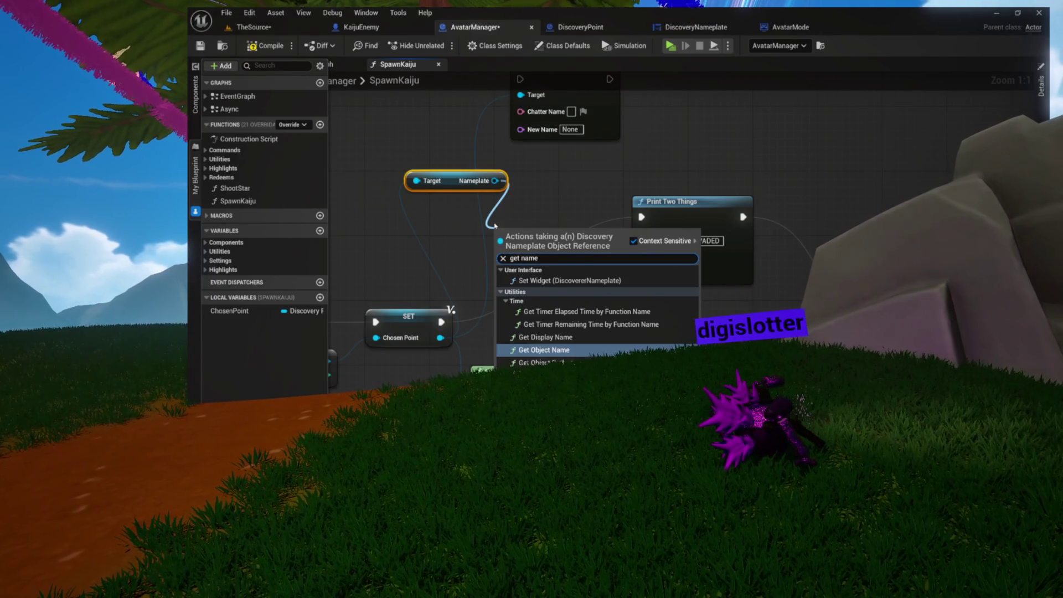
key("Return")
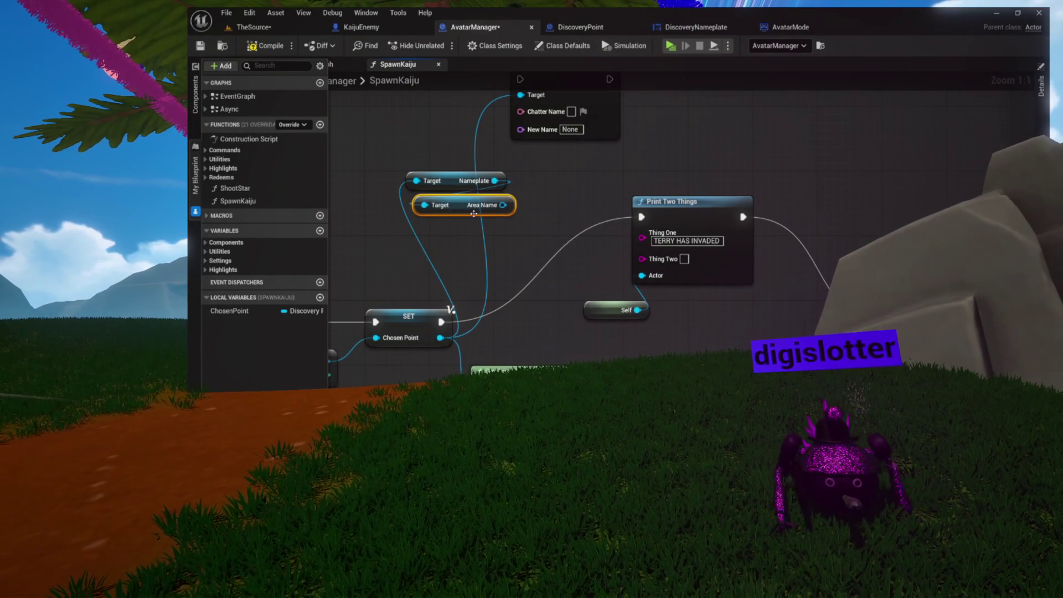
left_click_drag(503, 205, 450, 230)
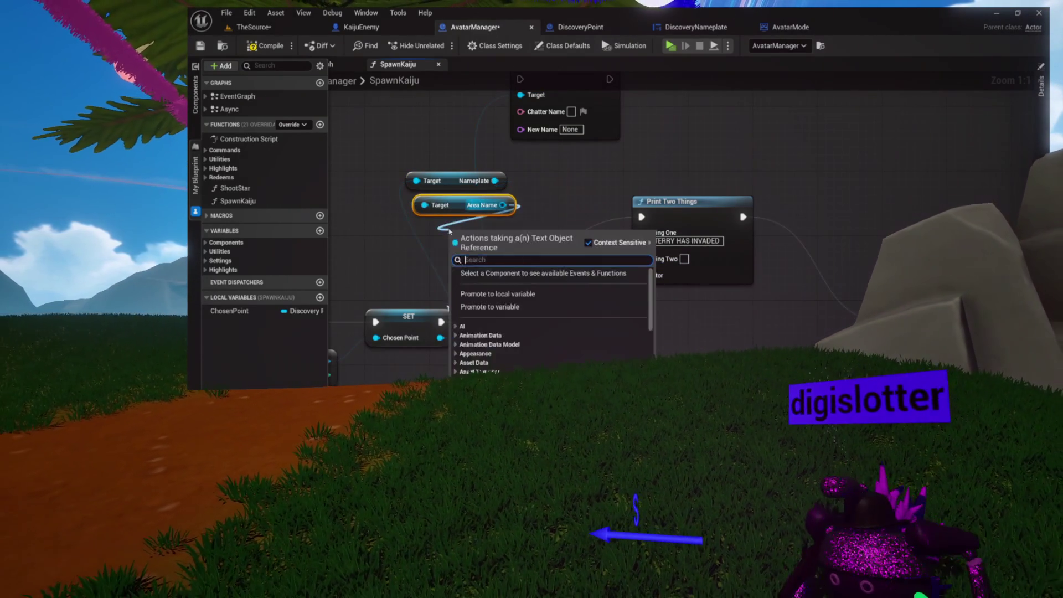
type("bet")
key("BackSpace")
type("get text")
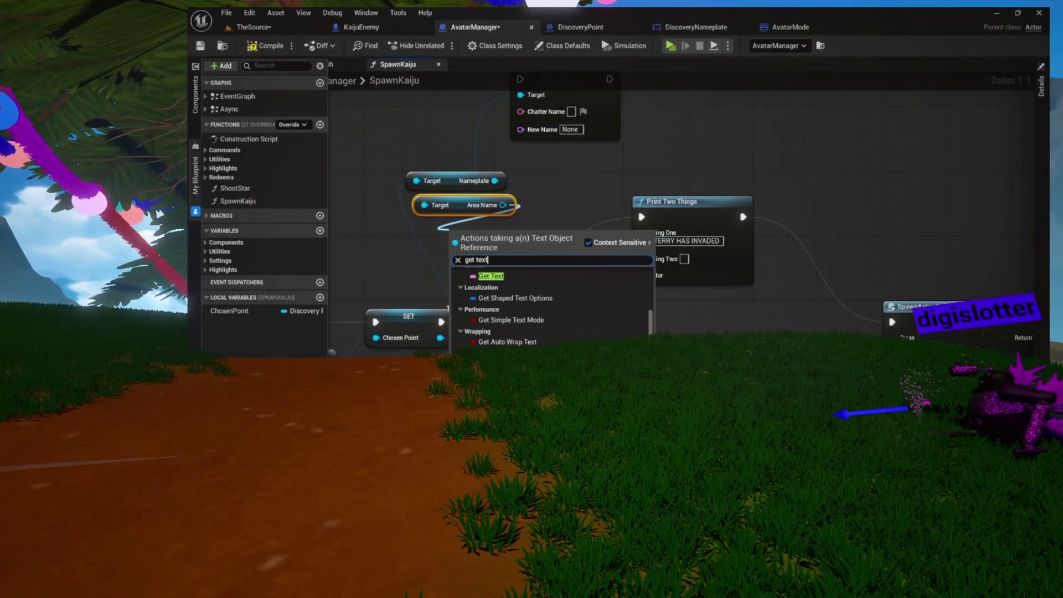
key("Return")
mouse_move(493, 244)
left_mouse_down()
mouse_move(468, 227)
mouse_move(642, 259)
left_mouse_up()
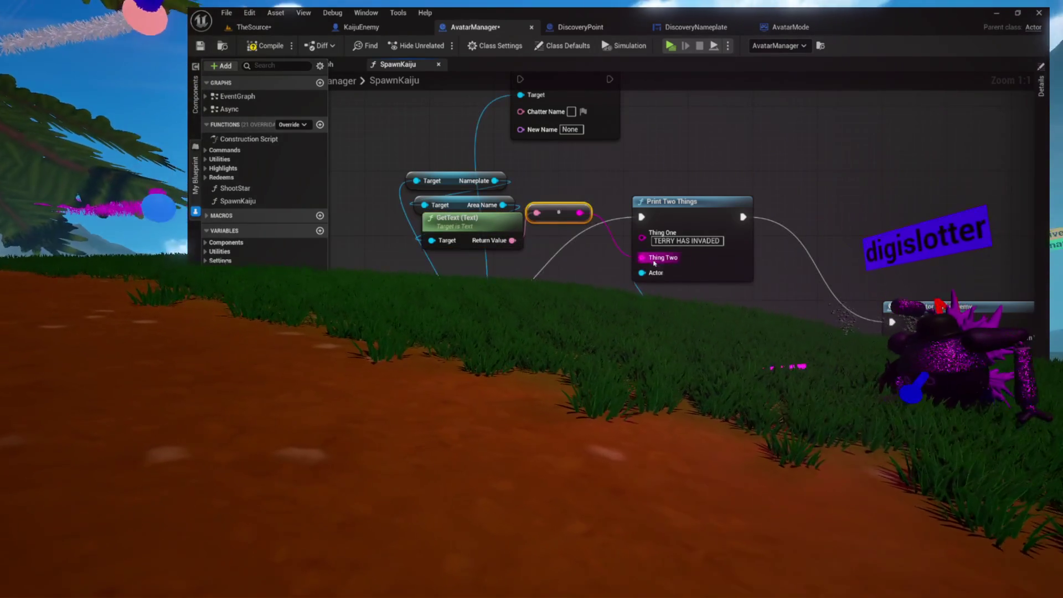
left_click_drag(554, 212, 534, 269)
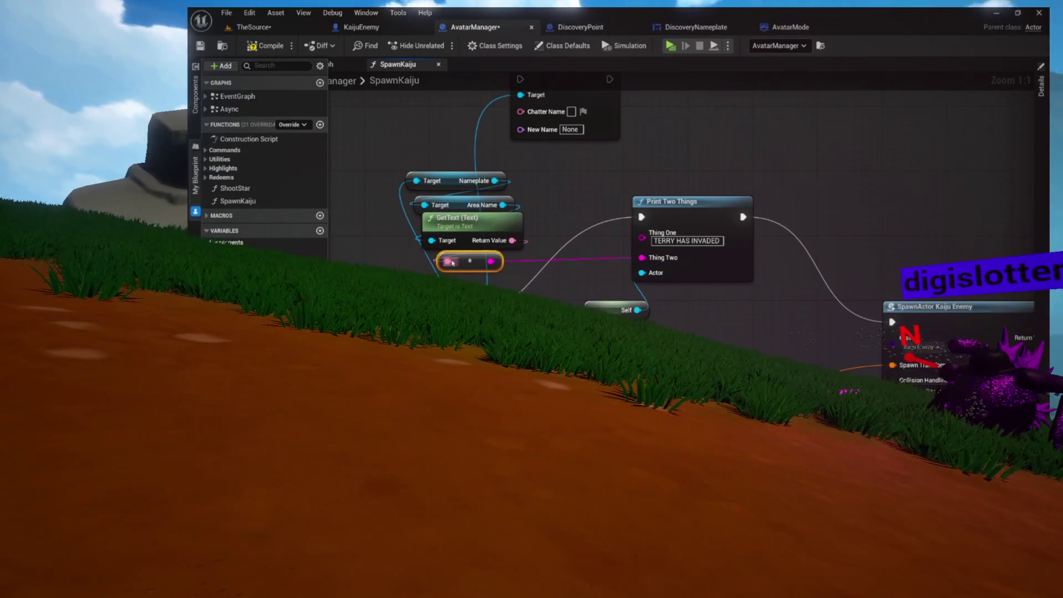
left_click_drag(517, 171, 586, 188)
key("ctrl+s")
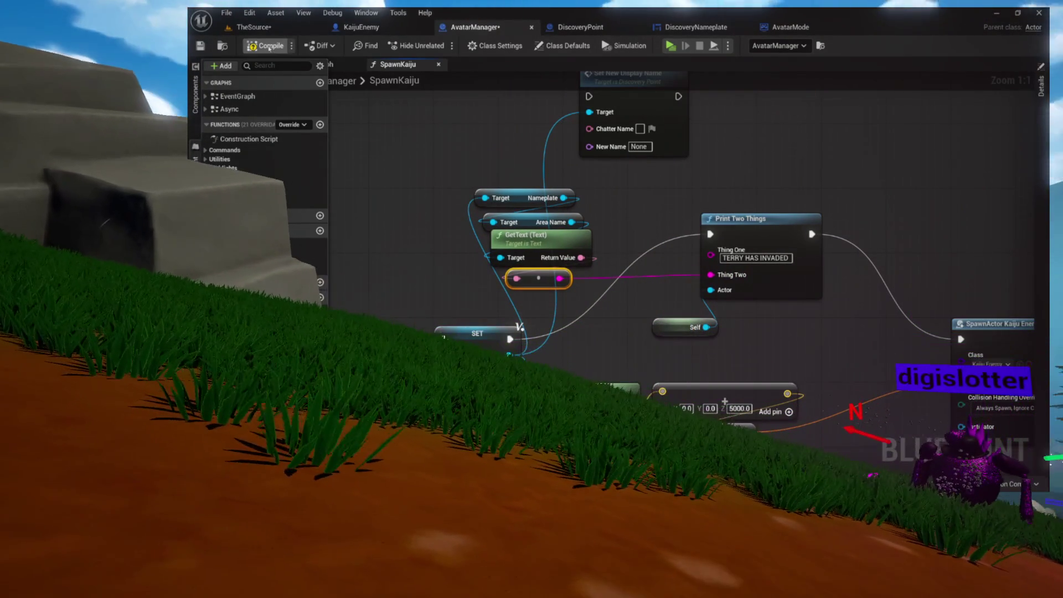
mouse_move(388, 222)
left_mouse_down()
mouse_move(705, 221)
mouse_move(867, 172)
left_mouse_up()
left_click_drag(486, 165, 728, 365)
scroll(835, 405, "up", 5)
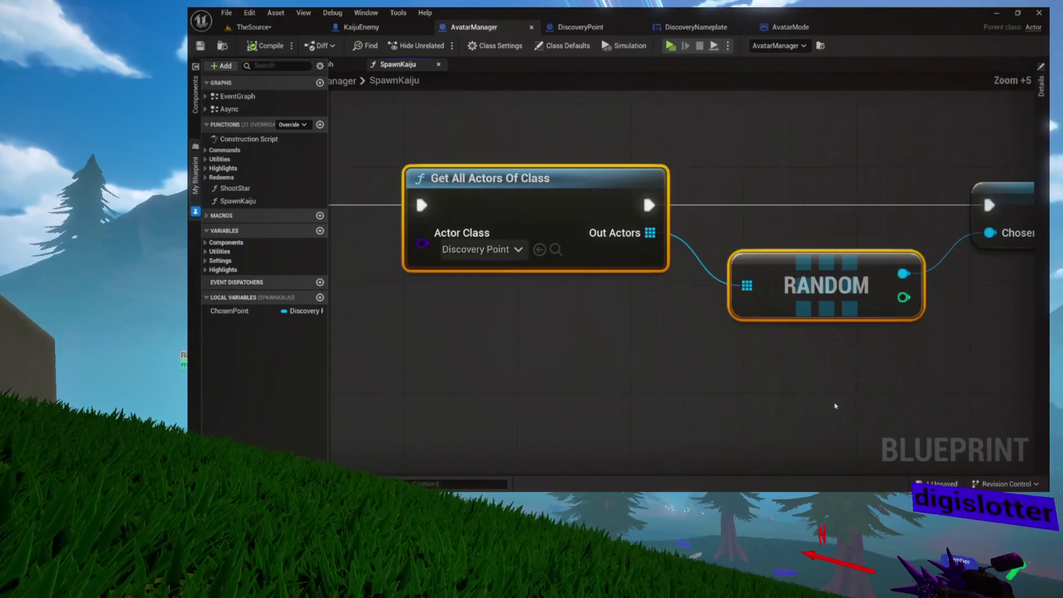
mouse_move(846, 239)
left_mouse_down()
mouse_move(496, 200)
mouse_move(486, 292)
mouse_move(411, 218)
left_mouse_up()
left_click_drag(627, 170, 502, 171)
mouse_move(659, 144)
left_mouse_down()
mouse_move(859, 351)
mouse_move(764, 272)
mouse_move(652, 220)
left_mouse_up()
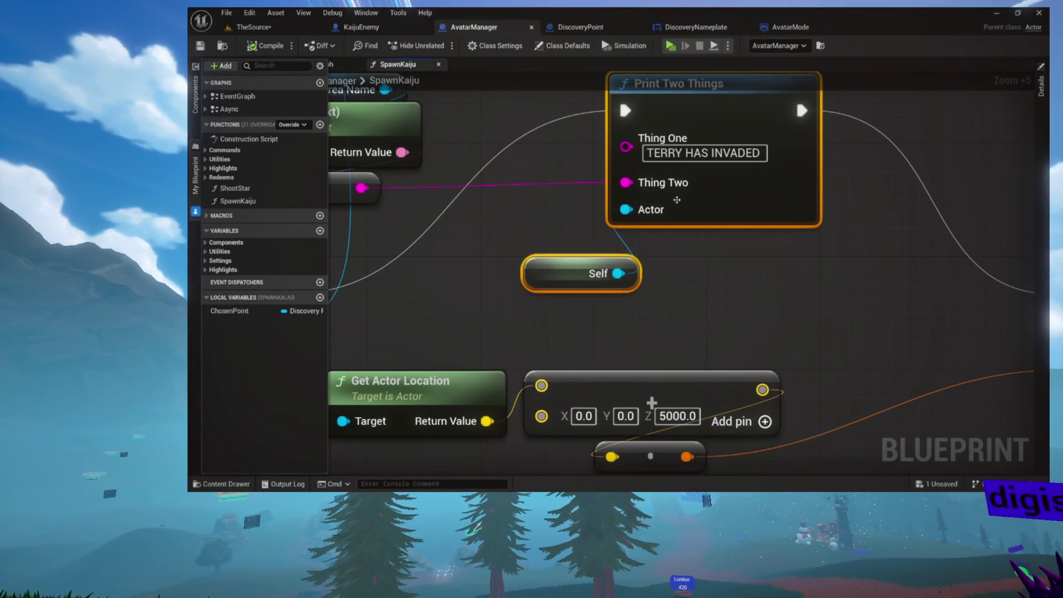
left_click_drag(779, 258, 330, 134)
left_click_drag(507, 154, 813, 299)
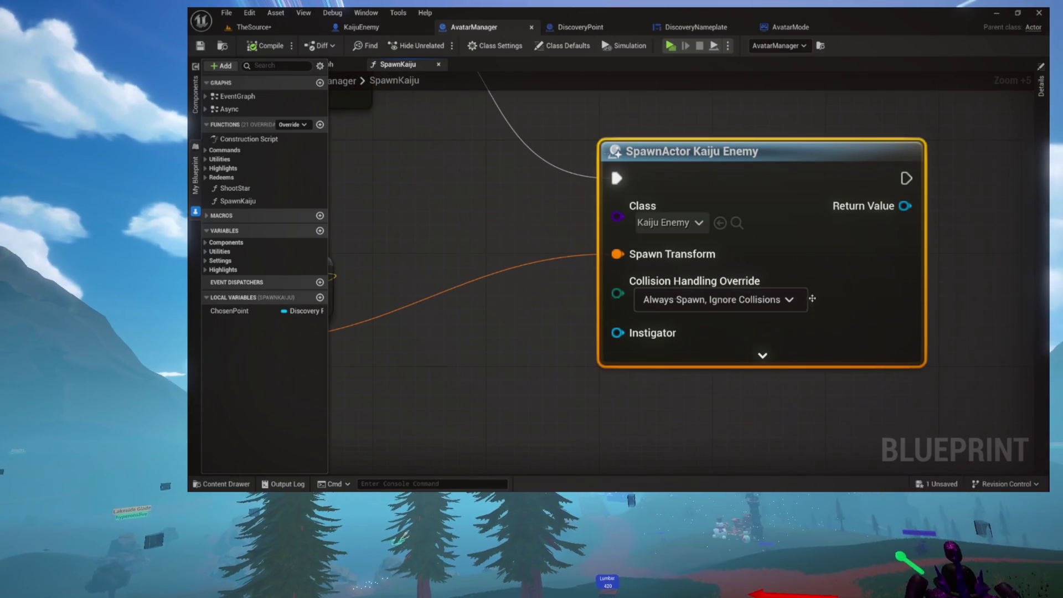
mouse_move(514, 176)
left_mouse_down()
mouse_move(549, 180)
mouse_move(605, 216)
mouse_move(776, 244)
left_mouse_up()
left_click_drag(456, 155, 755, 358)
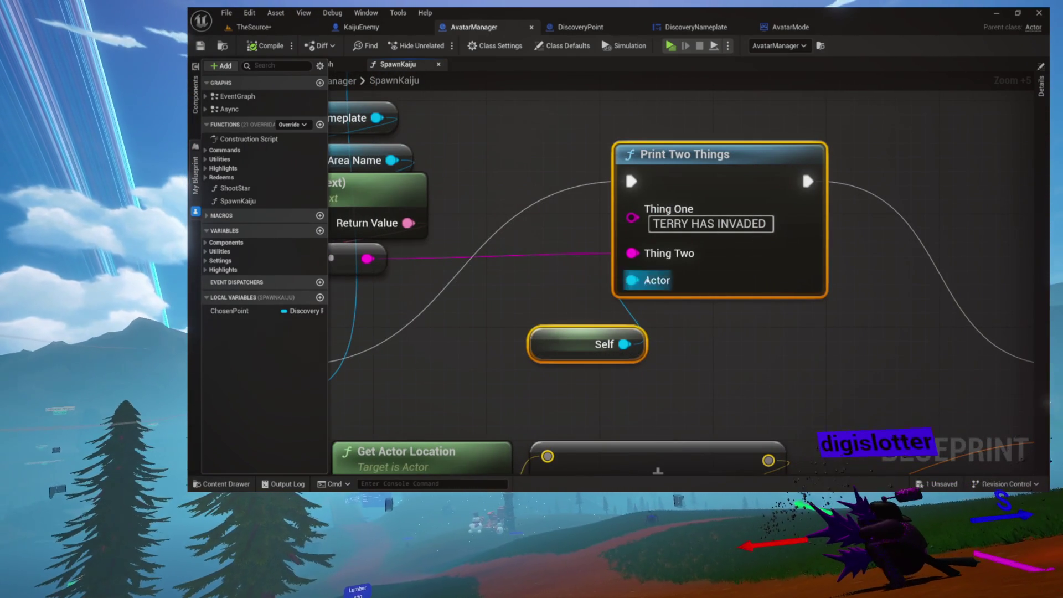
mouse_move(575, 245)
left_mouse_down()
mouse_move(612, 268)
mouse_move(595, 259)
left_mouse_up()
left_click_drag(689, 251, 589, 244)
left_click_drag(560, 183, 650, 257)
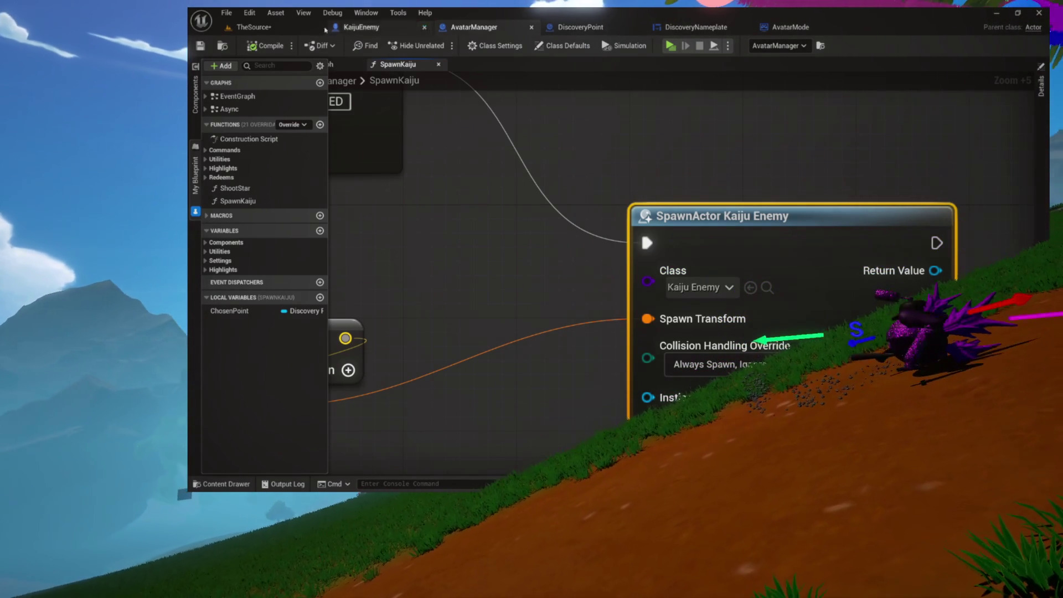
scroll(405, 128, "down", 7)
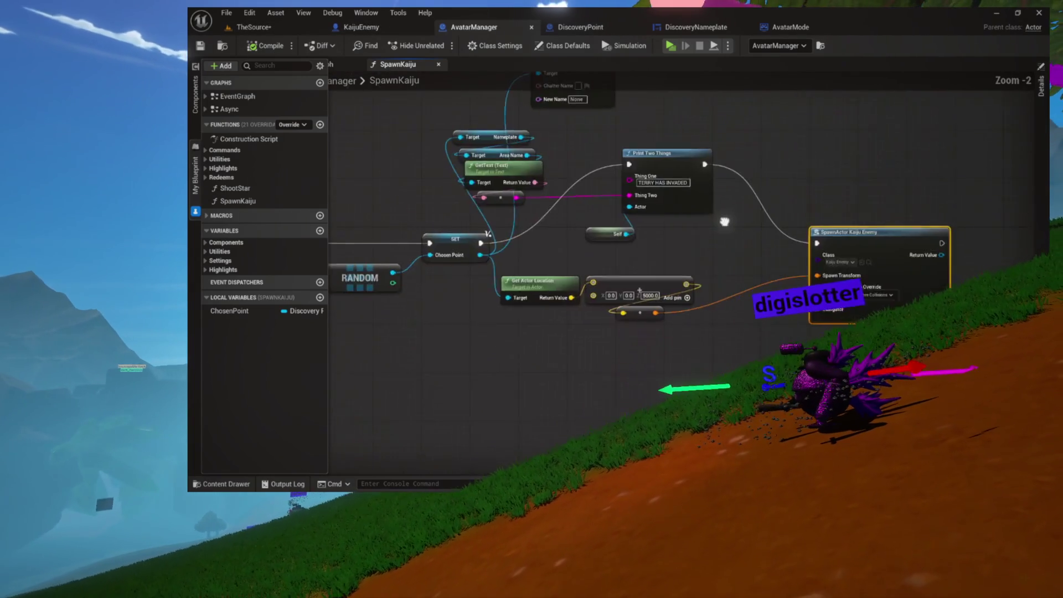
Save TheSource level
left_click_drag(738, 138, 620, 124)
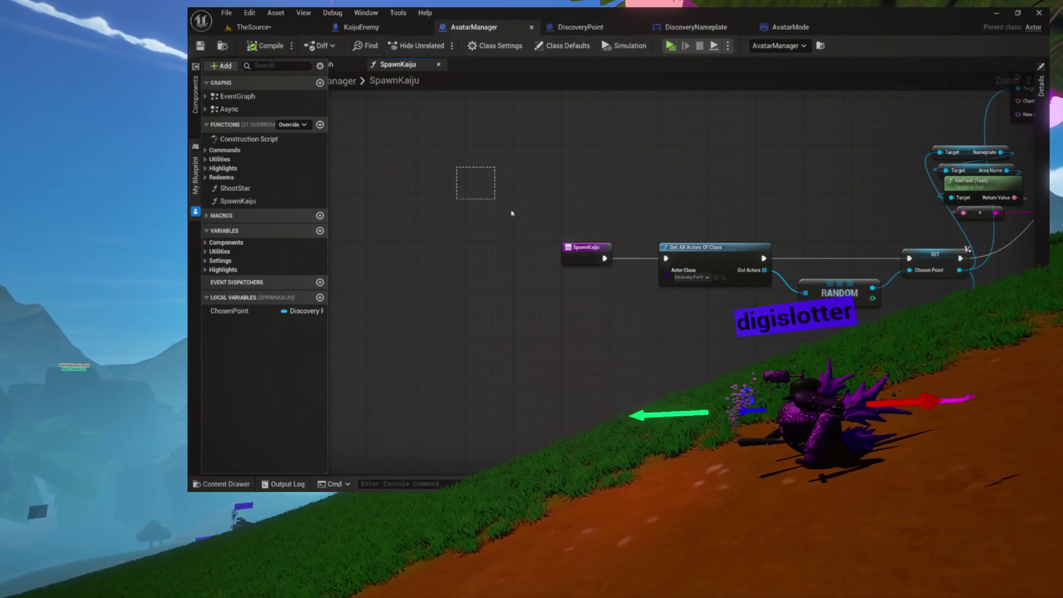
left_click(255, 26)
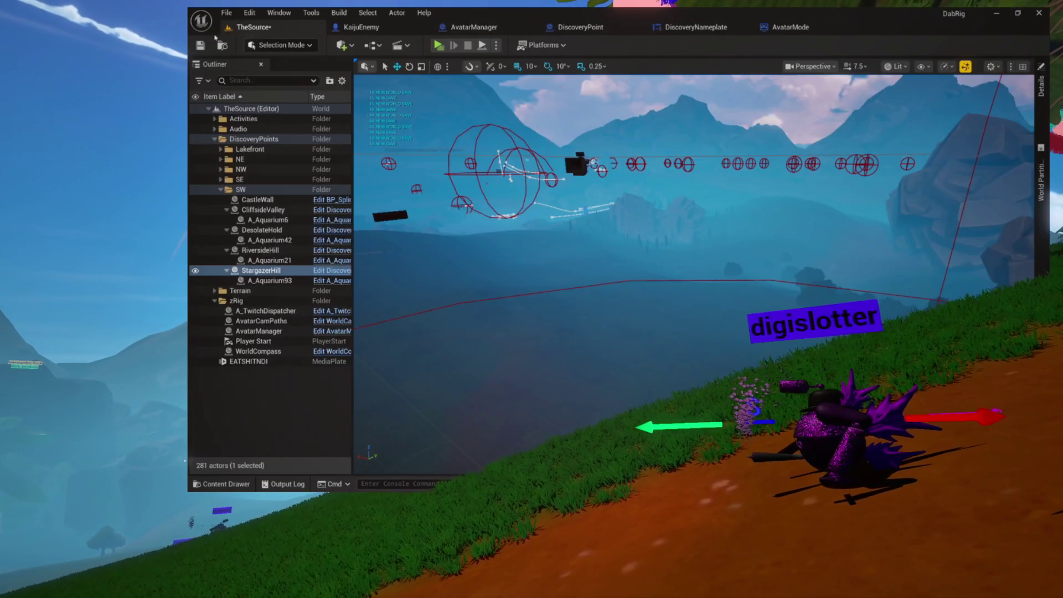
key("ctrl+s")
Close the AvatarMode, DiscoveryNameplate and DiscoveryPoint blueprint editors
left_click(706, 26)
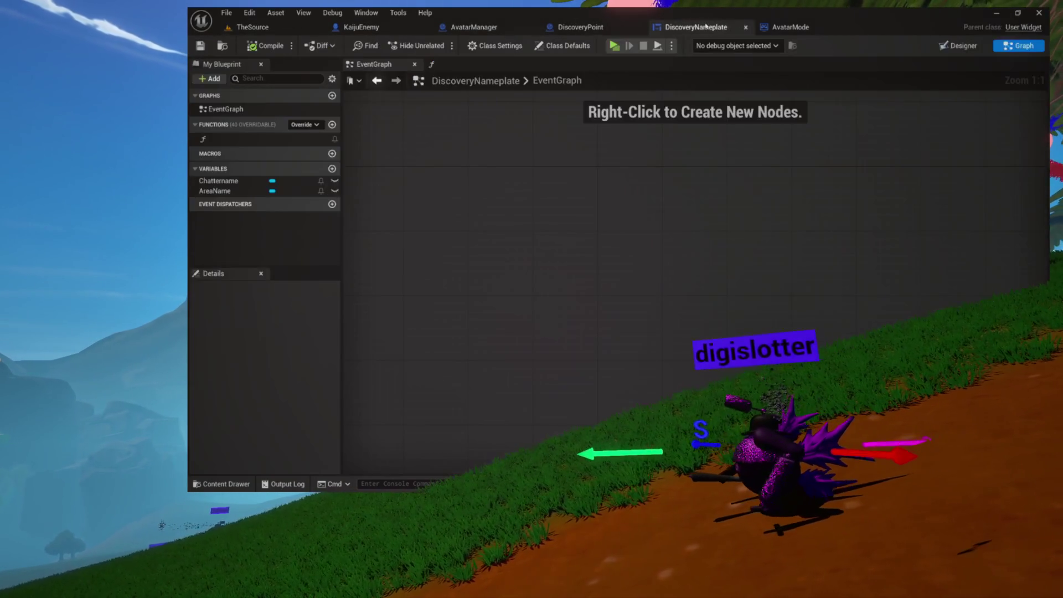
left_click(804, 29)
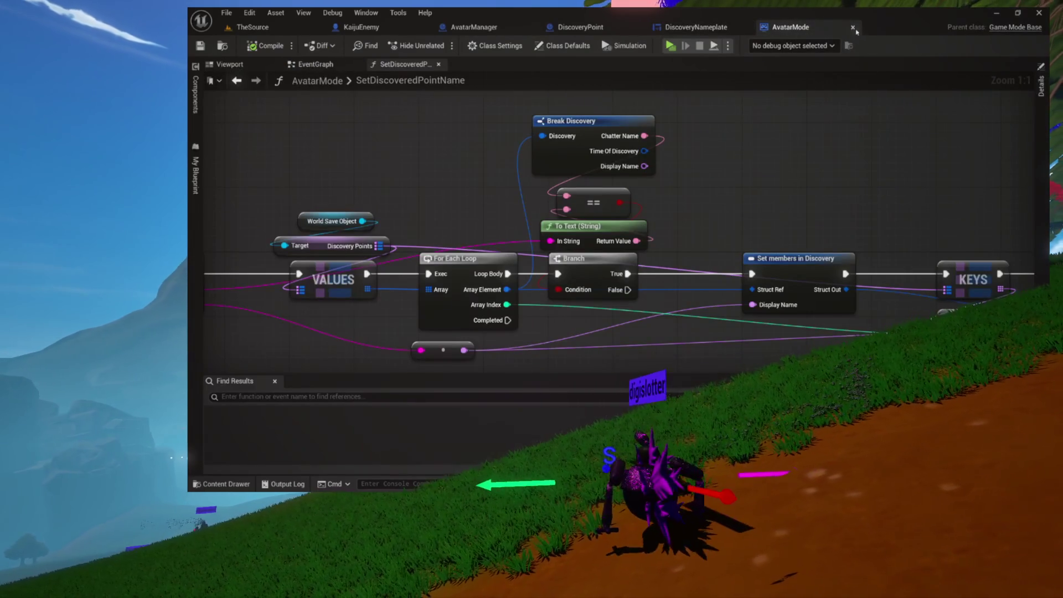
left_click(853, 27)
left_click(746, 27)
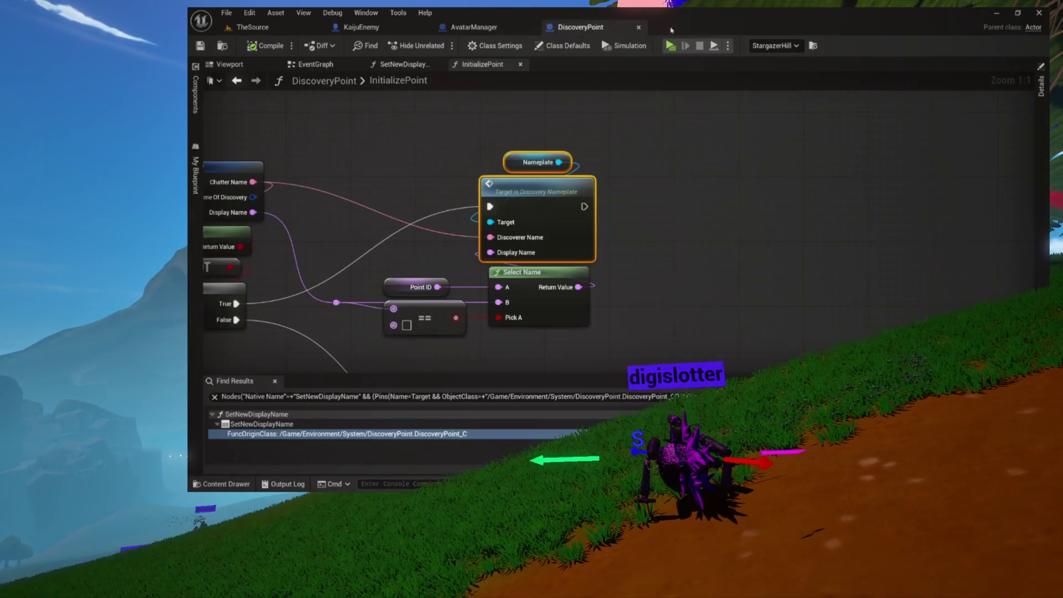
left_click(640, 28)
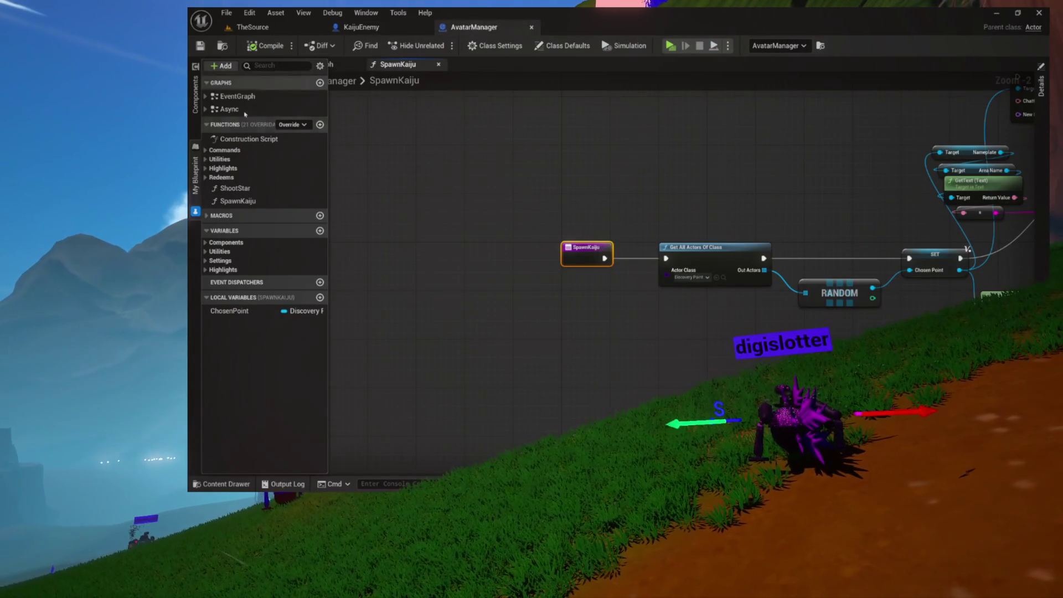
Open the Content Drawer at the Environment > Games folder
left_click(458, 195)
key("ctrl+space")
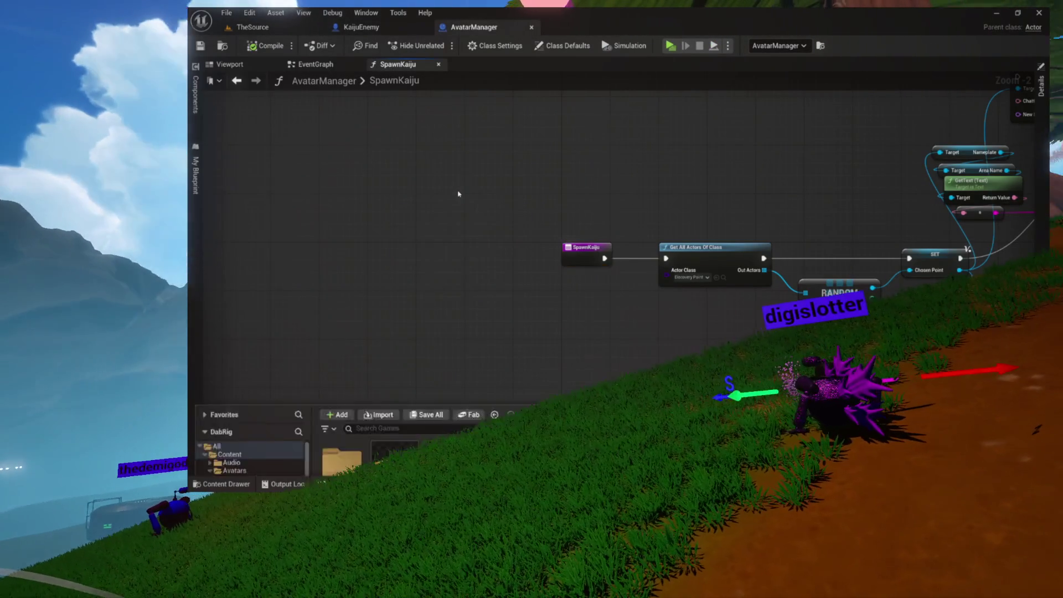
left_click(209, 299)
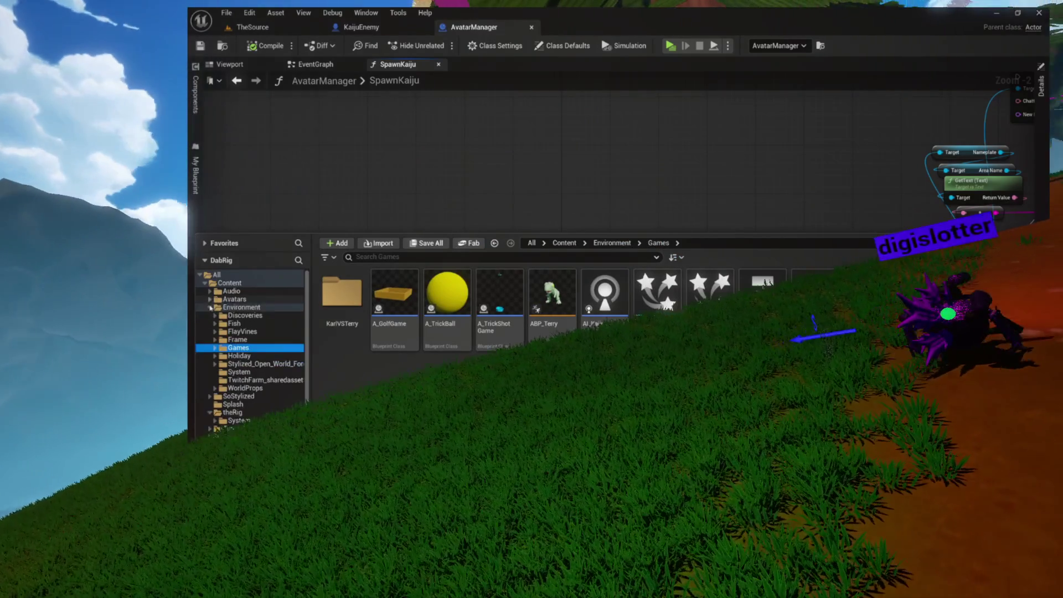
View MiniGamePawn's camera model in the Viewport and locate the asset in theRig > System
left_click(212, 310, "shift")
left_click(235, 396)
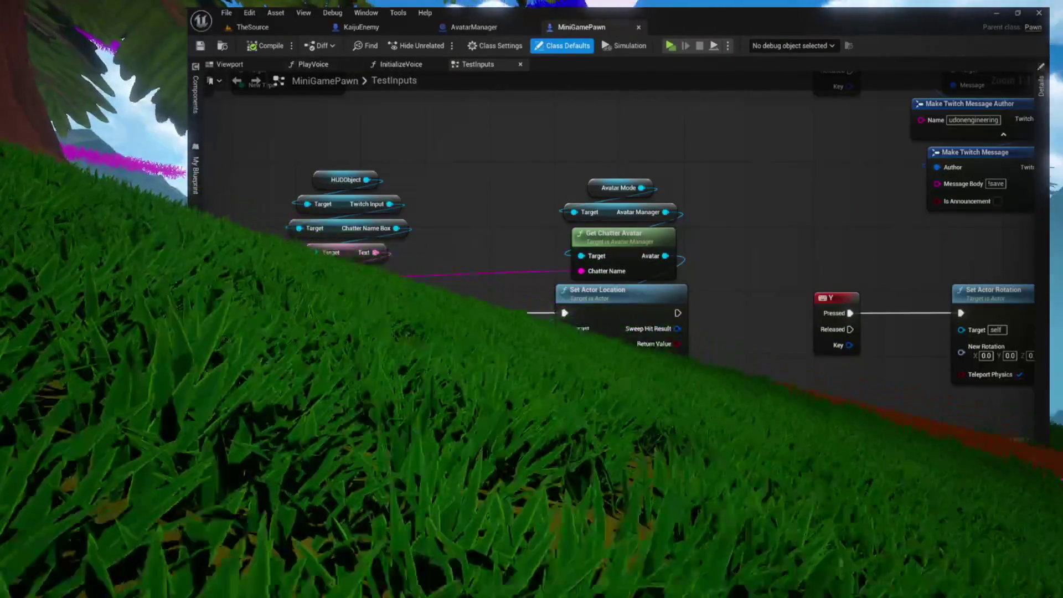
left_click(216, 64)
key("ctrl+space")
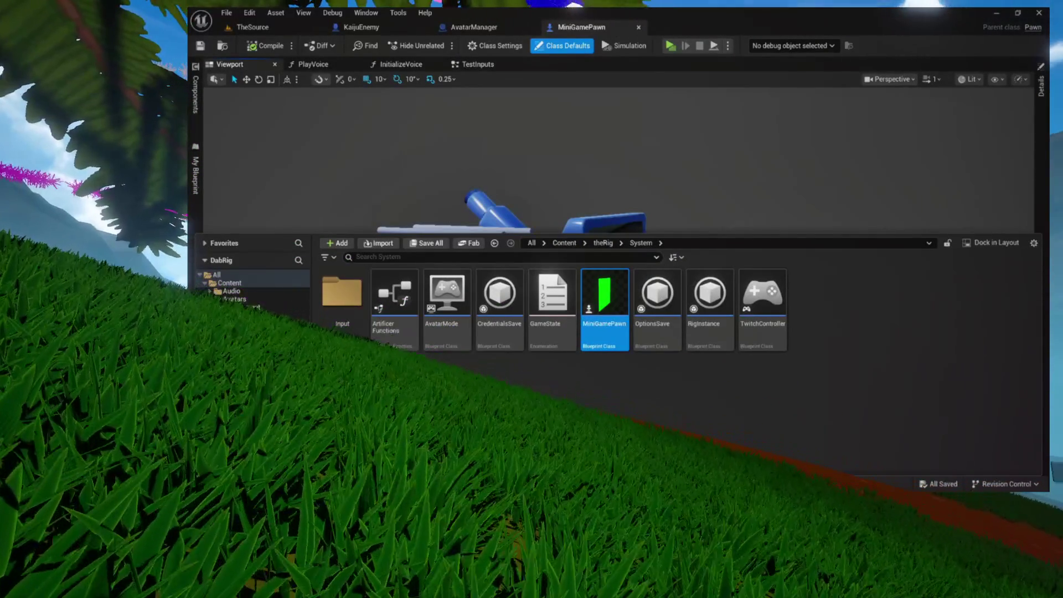
left_click_drag(393, 146, 471, 113)
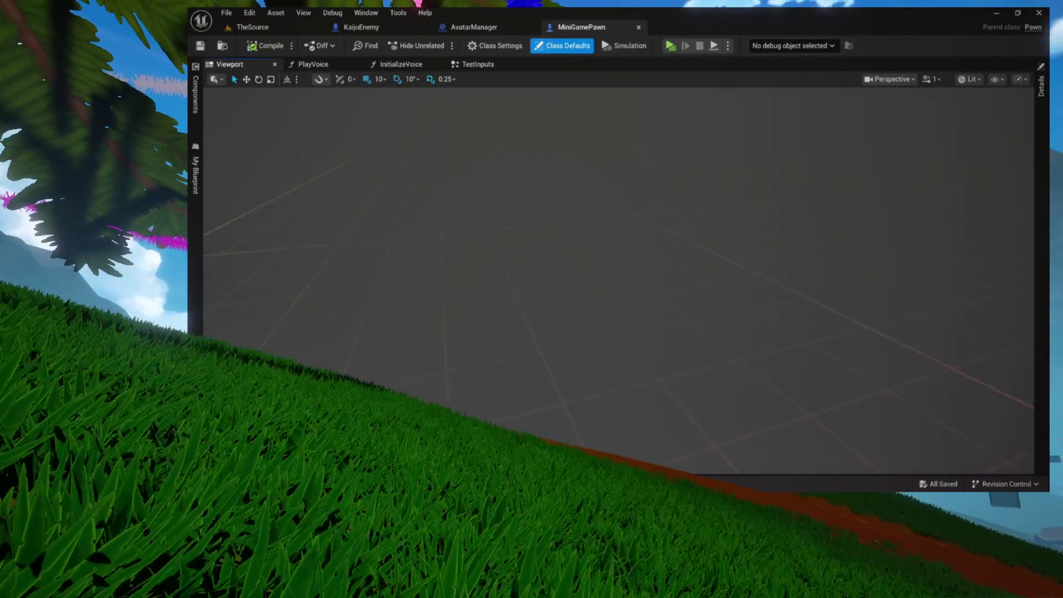
scroll(417, 176, "down", 3)
scroll(413, 176, "up", 5)
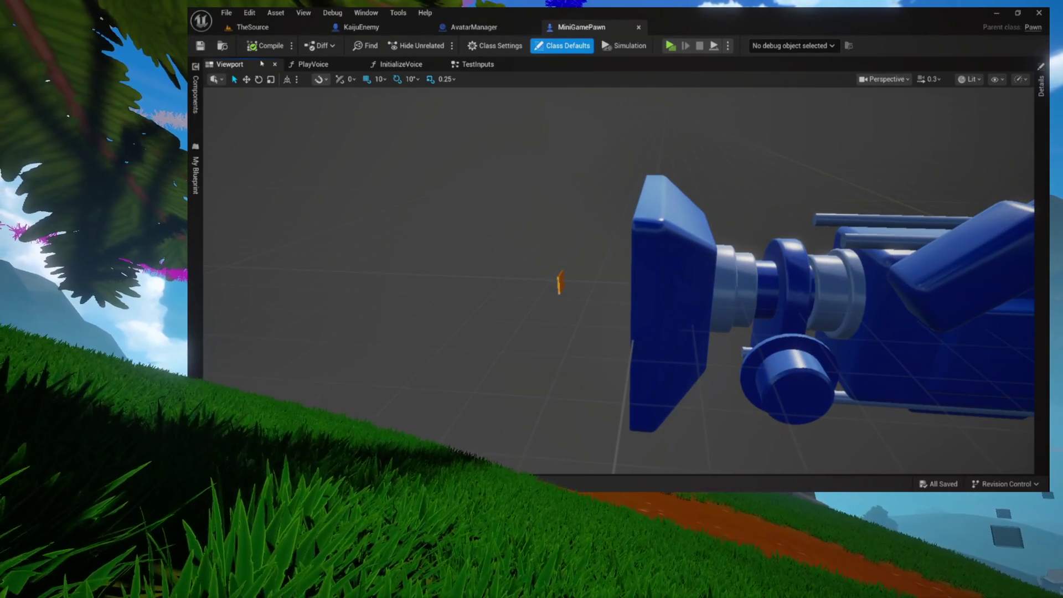
left_click(223, 46)
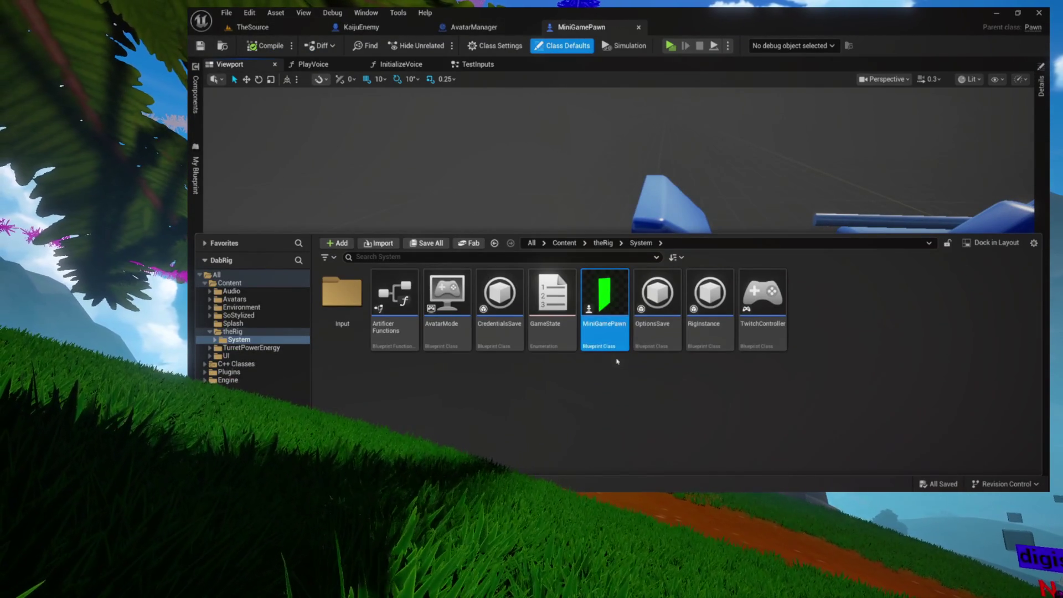
mouse_move(622, 352)
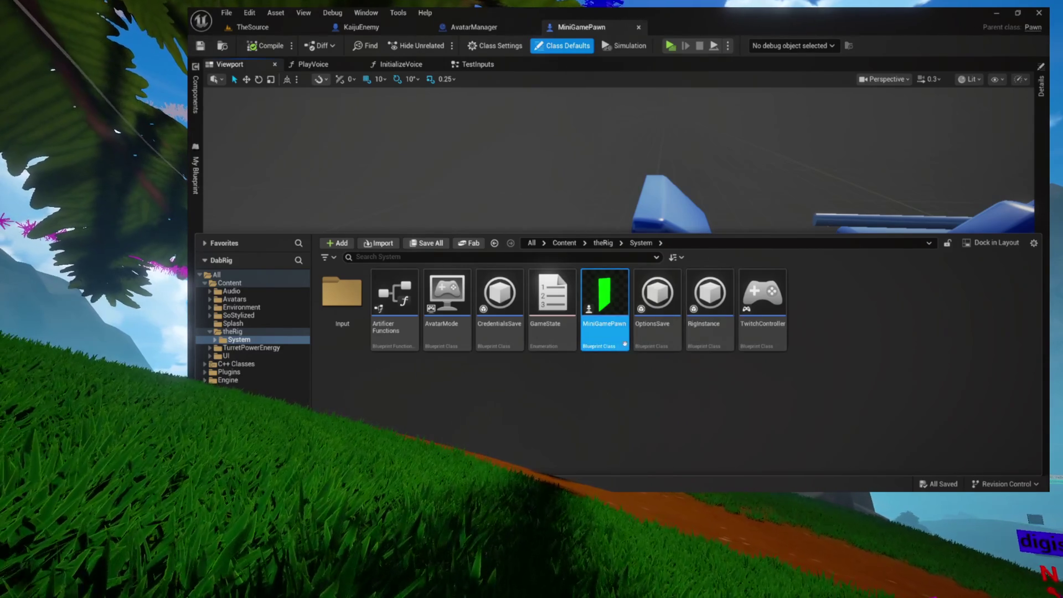
Open the TestInputs graph and look over the 3-key and B-key Twitch Message nodes
left_click(500, 68)
scroll(481, 266, "down", 8)
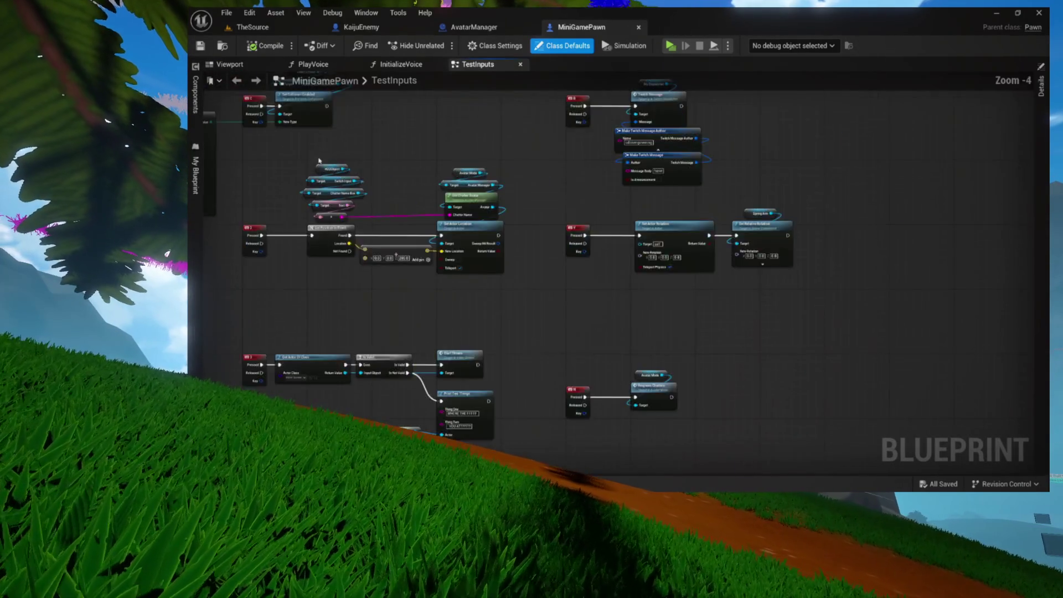
left_click_drag(481, 266, 557, 203)
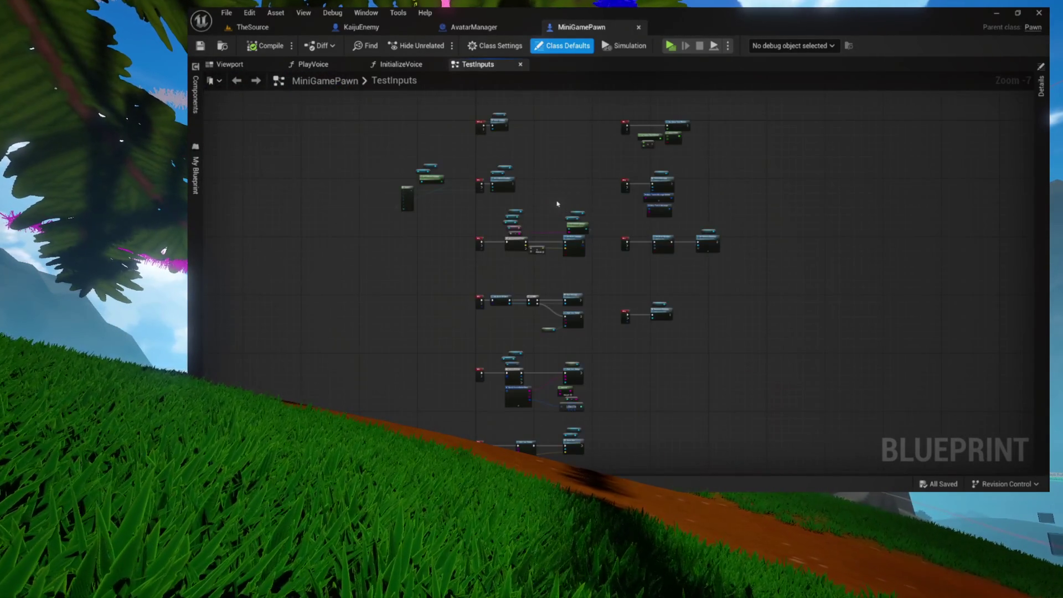
scroll(662, 315, "up", 8)
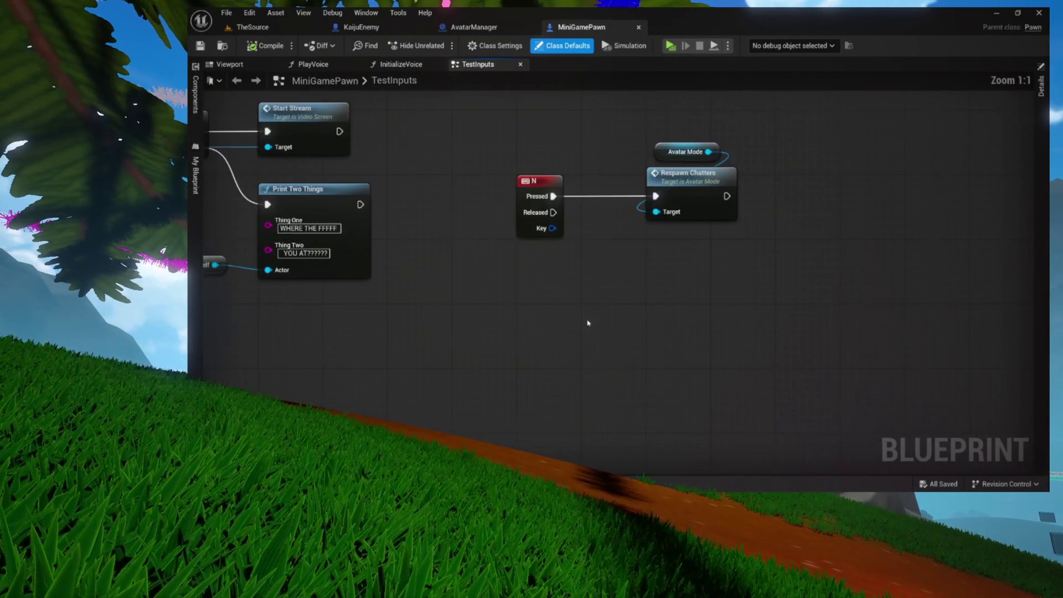
mouse_move(511, 250)
left_mouse_down()
mouse_move(585, 337)
mouse_move(741, 237)
mouse_move(945, 247)
mouse_move(669, 166)
mouse_move(681, 172)
mouse_move(670, 127)
left_mouse_up()
scroll(667, 112, "down", 4)
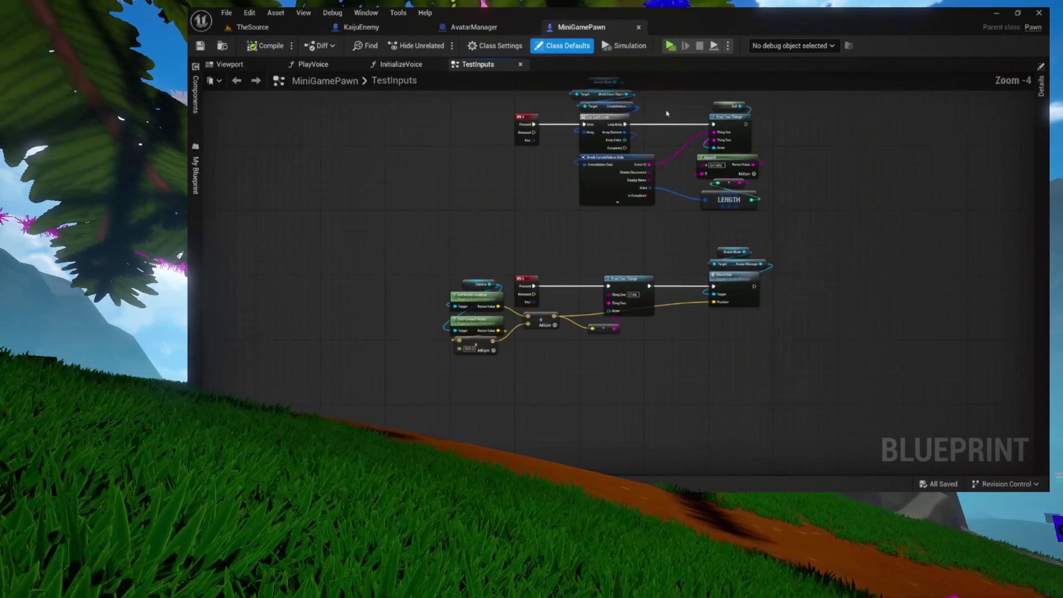
scroll(667, 112, "up", 3)
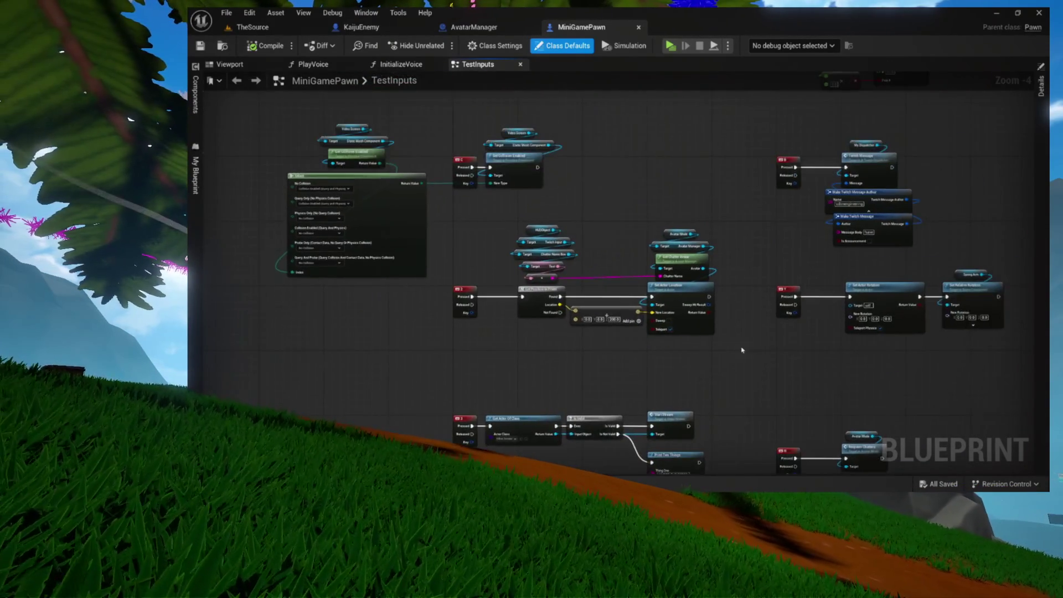
mouse_move(505, 291)
left_mouse_down()
mouse_move(731, 310)
mouse_move(720, 360)
left_mouse_up()
Review the Tab, C, Y and L key nodes, then select the key 5 Print and Shoot Star nodes
scroll(558, 419, "up", 1)
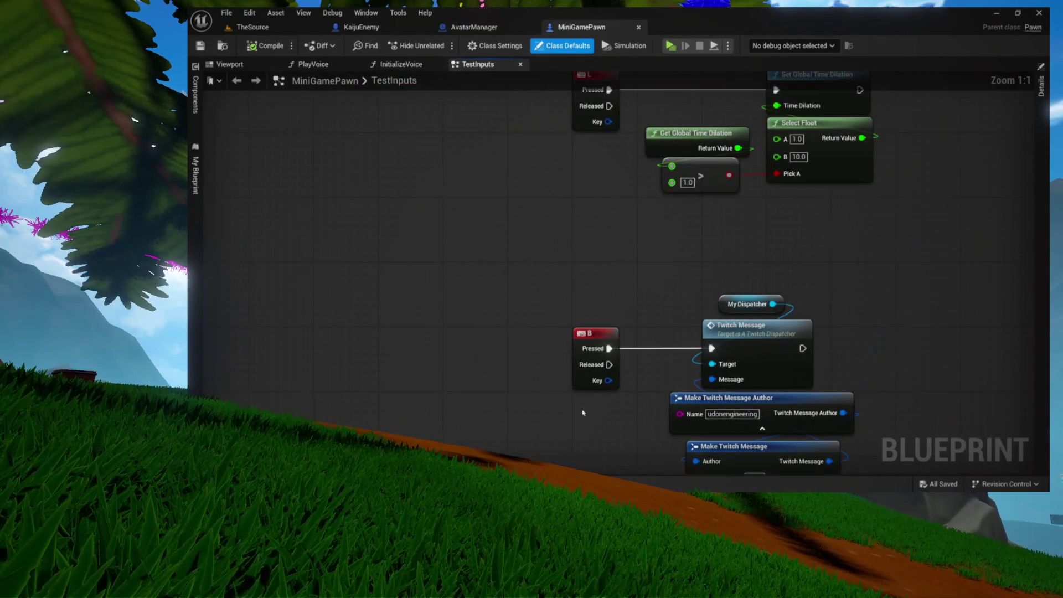
mouse_move(645, 268)
left_mouse_down()
mouse_move(581, 308)
mouse_move(494, 290)
mouse_move(869, 282)
mouse_move(880, 263)
mouse_move(856, 252)
mouse_move(831, 111)
mouse_move(783, 169)
mouse_move(758, 112)
left_mouse_up()
mouse_move(838, 142)
left_mouse_down()
mouse_move(550, 149)
mouse_move(570, 147)
mouse_move(553, 188)
left_mouse_up()
mouse_move(540, 254)
left_mouse_down()
mouse_move(487, 335)
mouse_move(520, 358)
mouse_move(496, 366)
mouse_move(491, 401)
left_mouse_up()
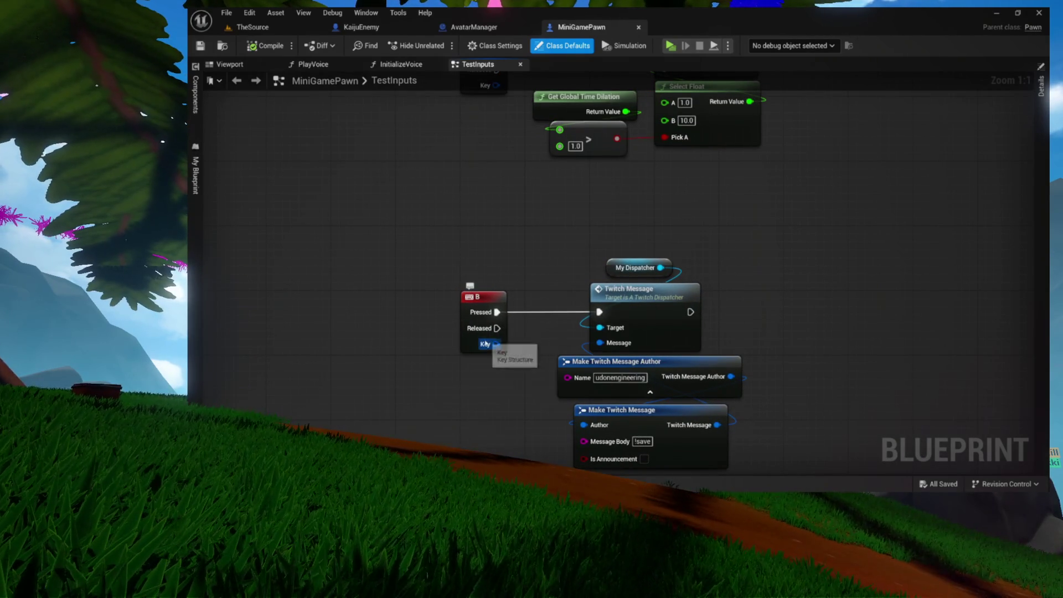
mouse_move(483, 333)
left_mouse_down()
mouse_move(496, 287)
mouse_move(481, 373)
mouse_move(556, 287)
mouse_move(525, 226)
mouse_move(525, 157)
mouse_move(505, 221)
left_mouse_up()
scroll(555, 286, "down", 3)
left_click_drag(417, 247, 889, 417)
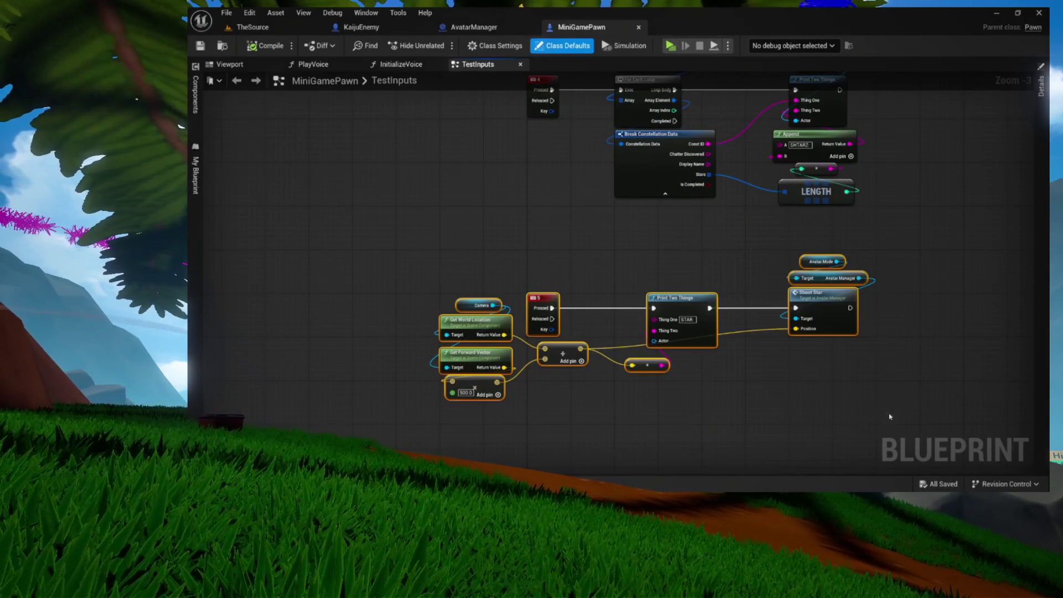
Move the 5 key event node up, away from its Print Two Things chain
scroll(687, 259, "up", 3)
mouse_move(635, 235)
left_mouse_down()
mouse_move(616, 204)
mouse_move(693, 382)
left_mouse_up()
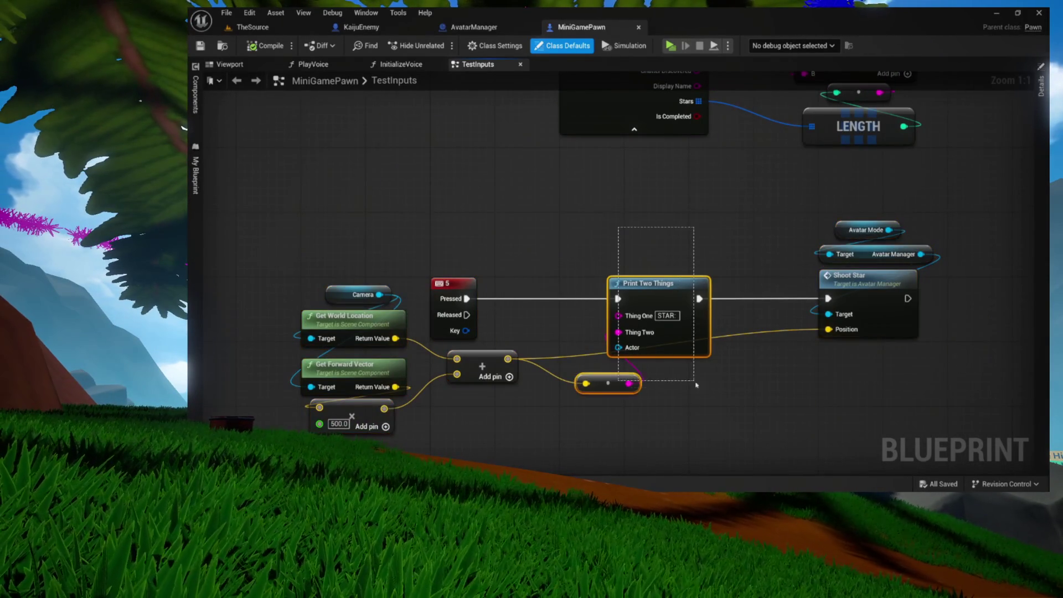
left_click_drag(564, 345, 516, 201)
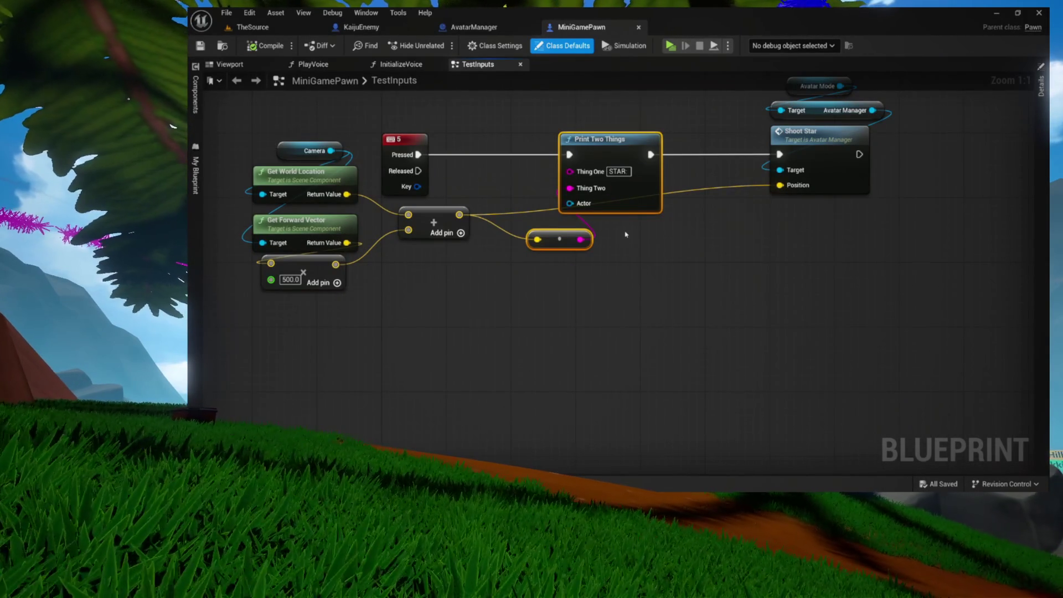
left_click_drag(635, 232, 616, 344)
left_click_drag(702, 186, 945, 306)
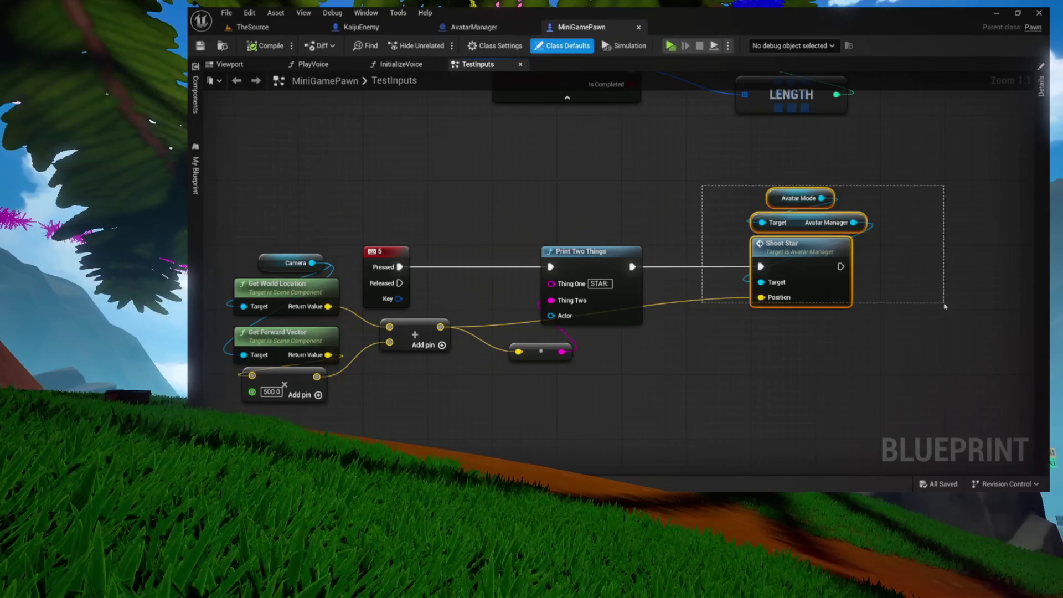
left_click(521, 194)
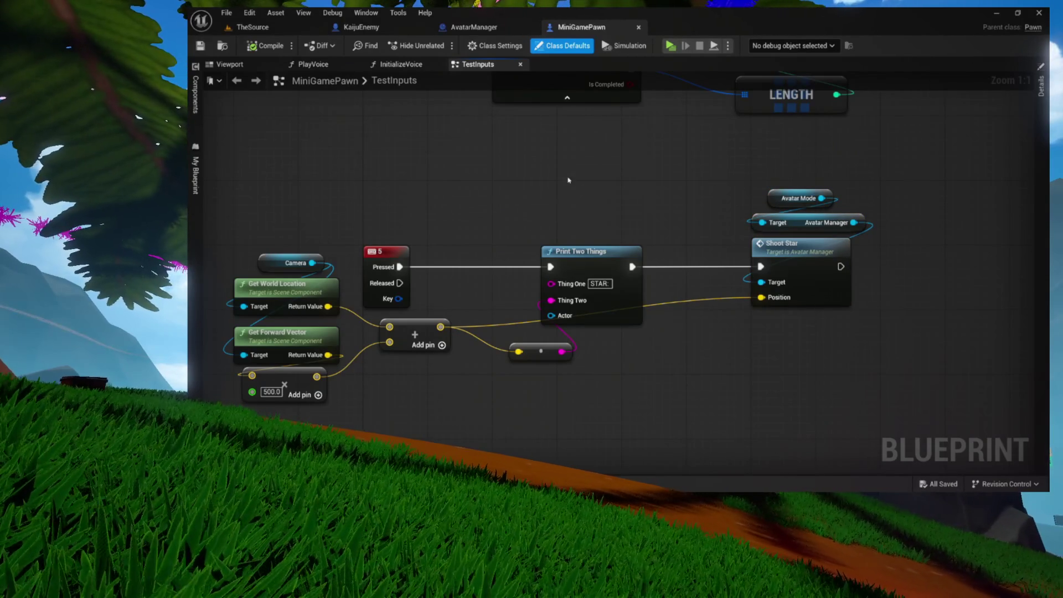
left_click_drag(767, 295, 797, 310)
left_click(872, 348)
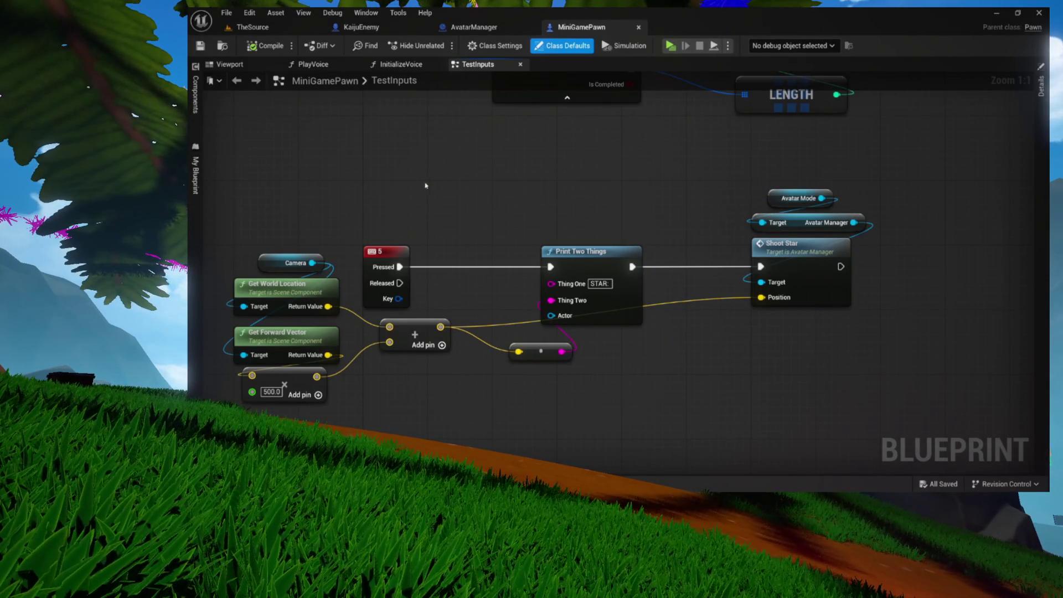
mouse_move(478, 274)
left_mouse_down()
mouse_move(493, 236)
mouse_move(556, 311)
left_mouse_up()
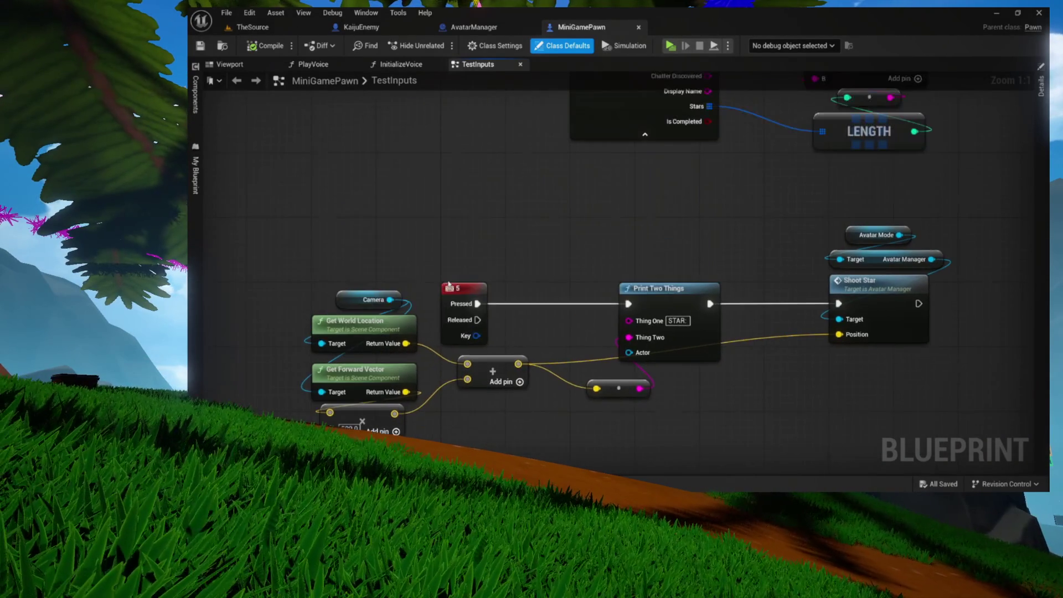
left_click_drag(449, 343, 448, 295)
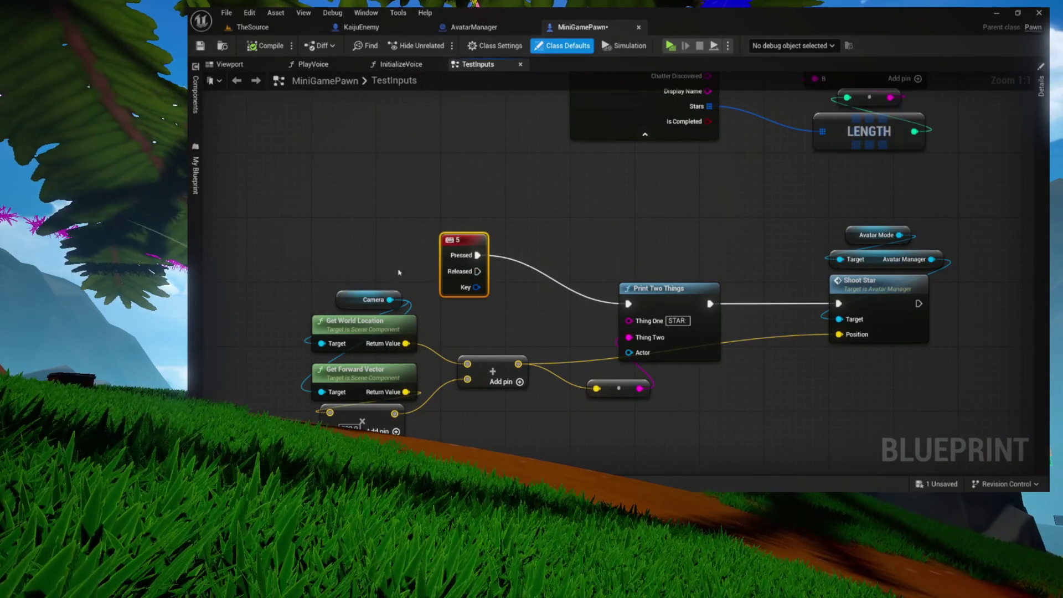
left_click_drag(486, 237, 493, 146)
Shift the Camera, math, Print Two Things and Shoot Star nodes down below Break Constellation Data
mouse_move(331, 231)
left_mouse_down()
mouse_move(582, 332)
mouse_move(933, 404)
left_mouse_up()
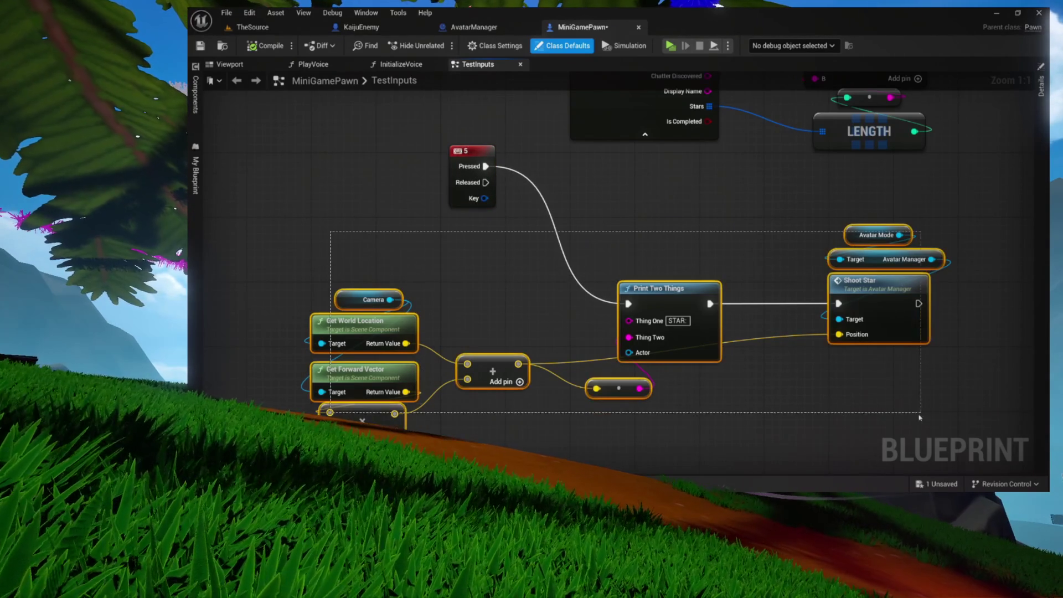
left_click_drag(882, 443, 882, 443)
left_click_drag(870, 294, 869, 400)
mouse_move(786, 310)
left_mouse_down()
mouse_move(802, 252)
mouse_move(747, 158)
left_mouse_up()
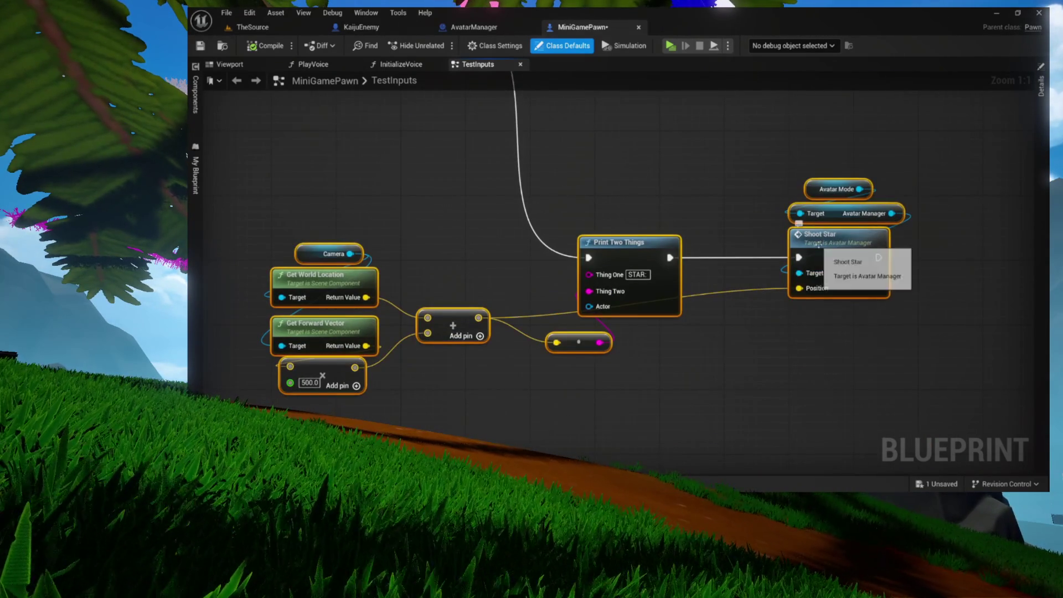
left_click_drag(799, 223, 913, 343)
mouse_move(730, 243)
left_mouse_down()
mouse_move(743, 304)
mouse_move(676, 310)
left_mouse_up()
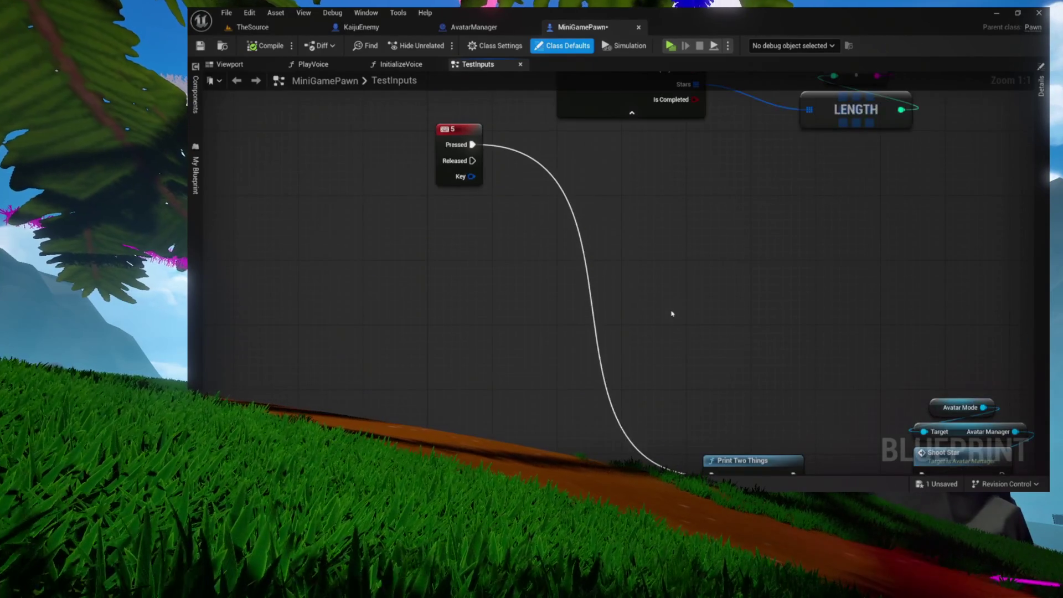
left_click_drag(441, 175, 431, 310)
mouse_move(497, 262)
left_mouse_down()
mouse_move(468, 268)
mouse_move(481, 294)
left_mouse_up()
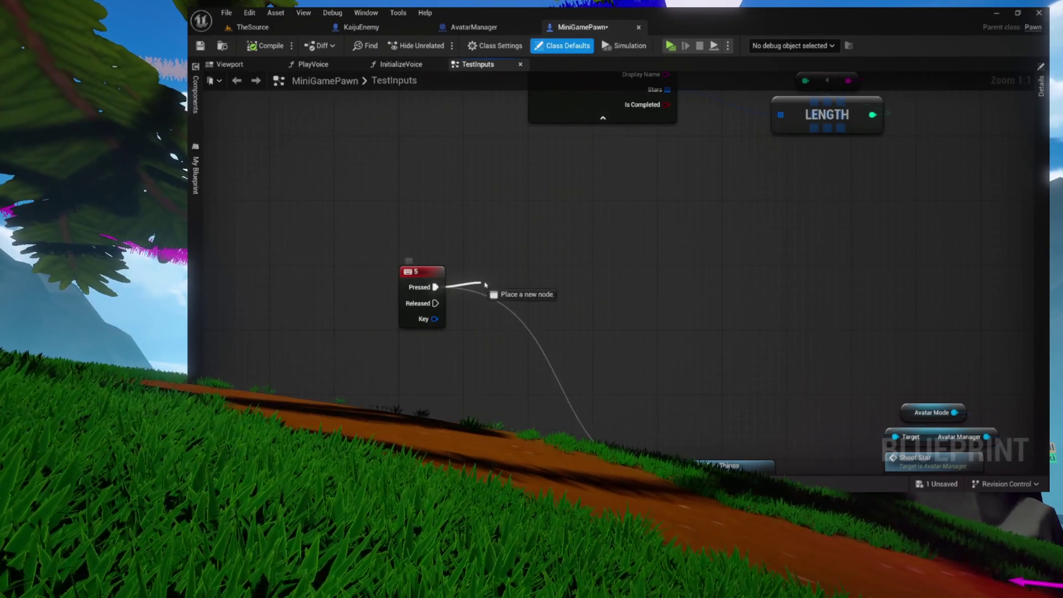
mouse_move(571, 173)
left_mouse_down()
mouse_move(515, 292)
mouse_move(492, 294)
left_mouse_up()
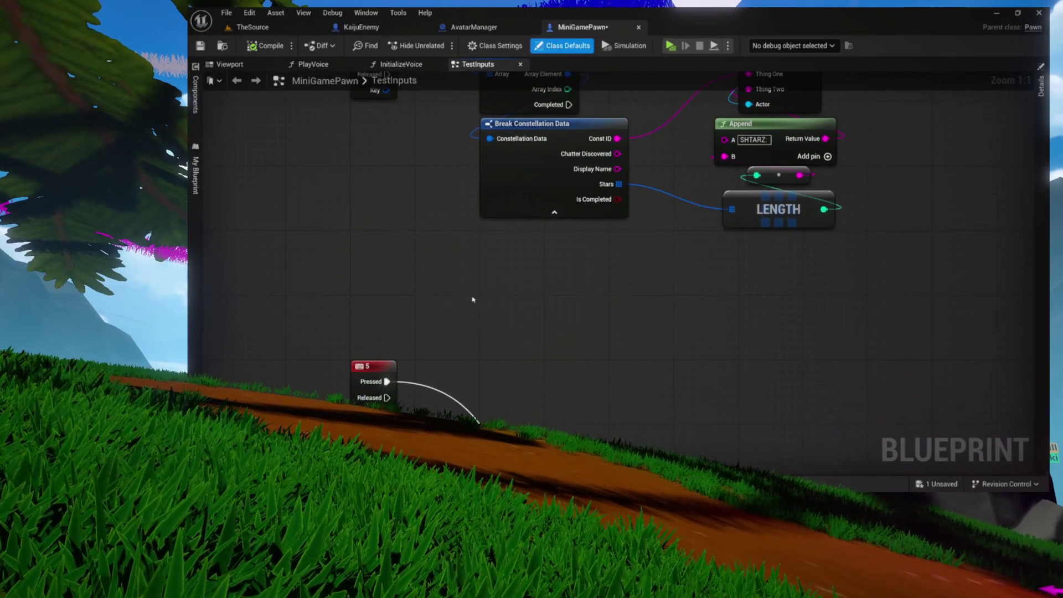
Add Get Avatar Manager and a Spawn Kaiju call, fired by the 5 key's Pressed pin
right_click(482, 307)
type("get avatar ")
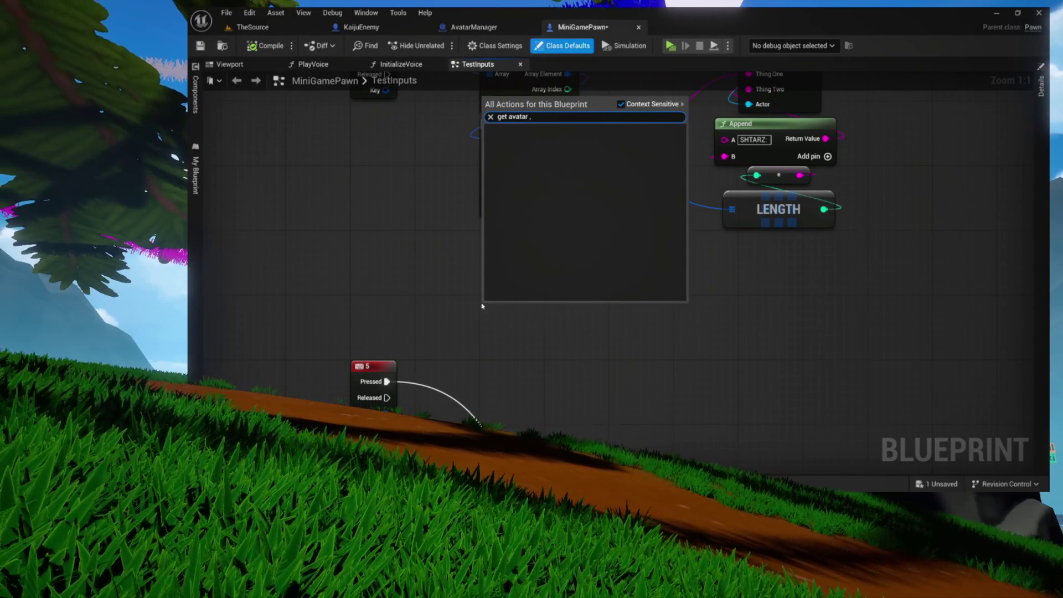
type("m")
key("Up")
key("Return")
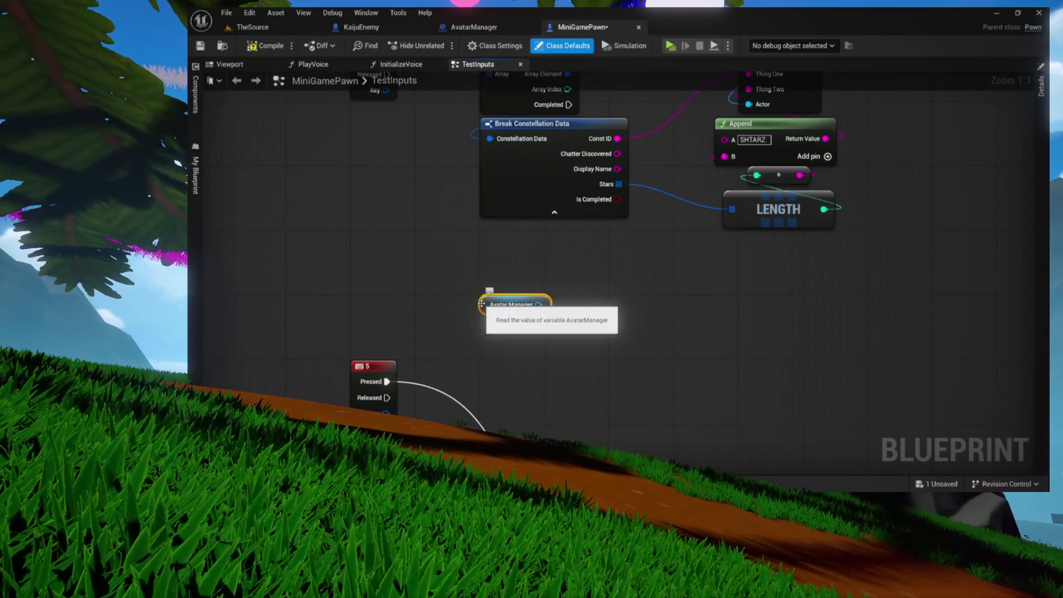
left_click_drag(536, 306, 528, 337)
type("spawn k")
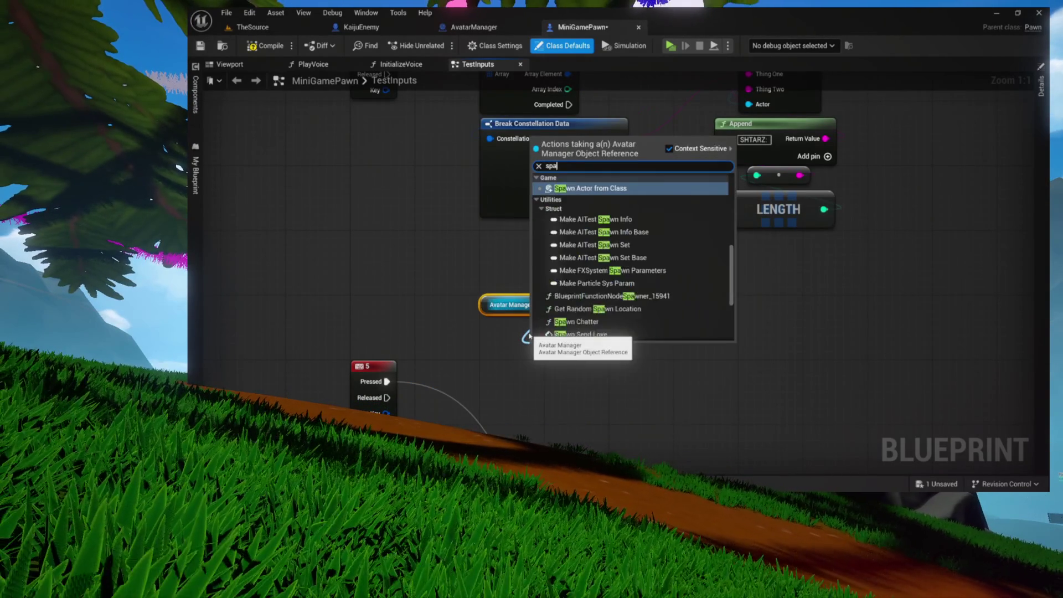
key("Return")
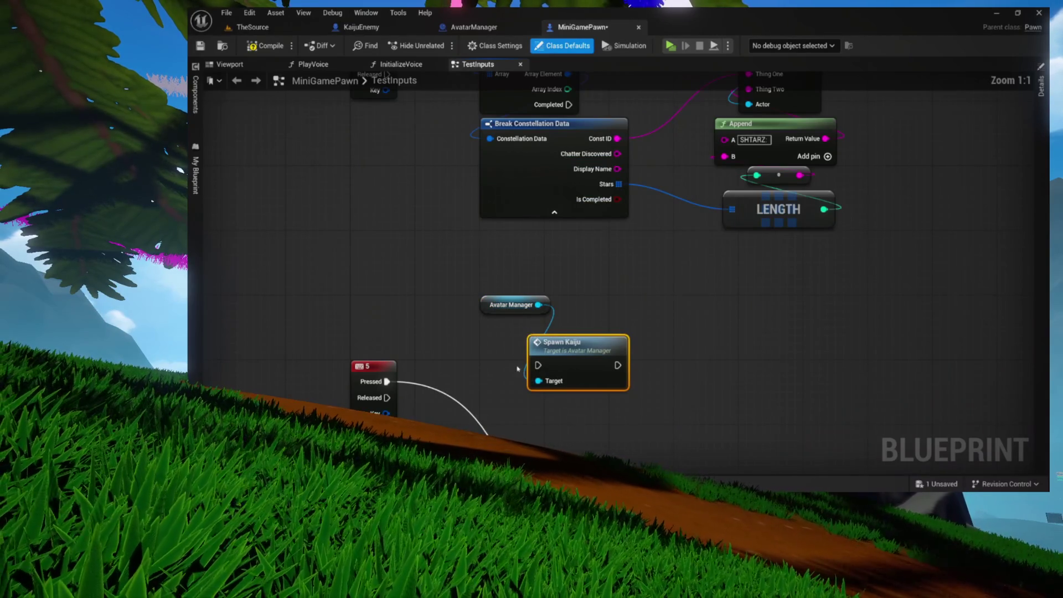
left_click_drag(515, 351, 511, 290)
mouse_move(521, 443)
left_mouse_down()
mouse_move(533, 303)
mouse_move(487, 305)
mouse_move(494, 311)
left_mouse_up()
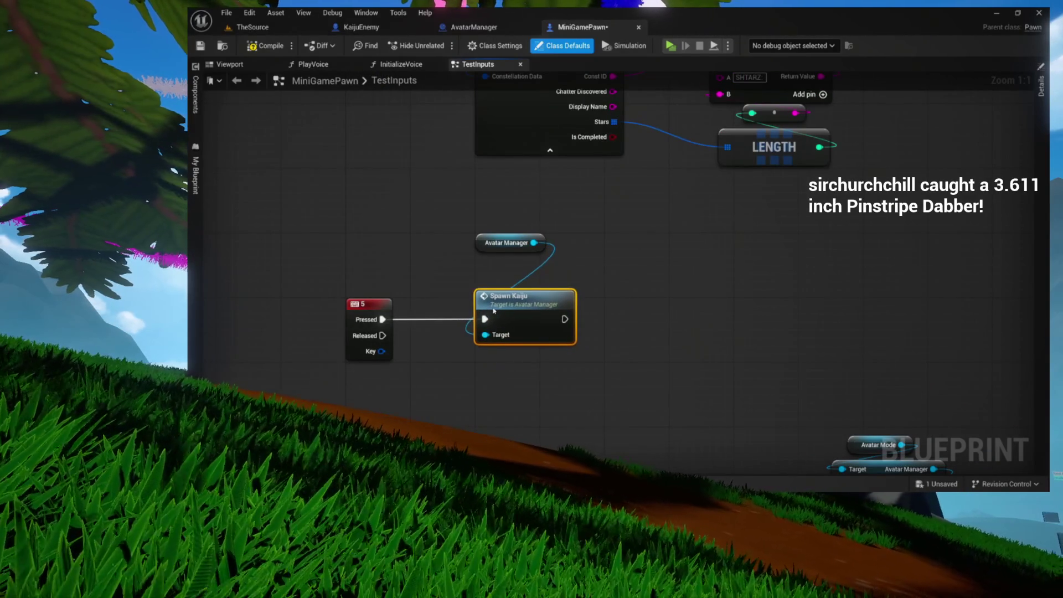
left_click_drag(491, 244, 524, 260)
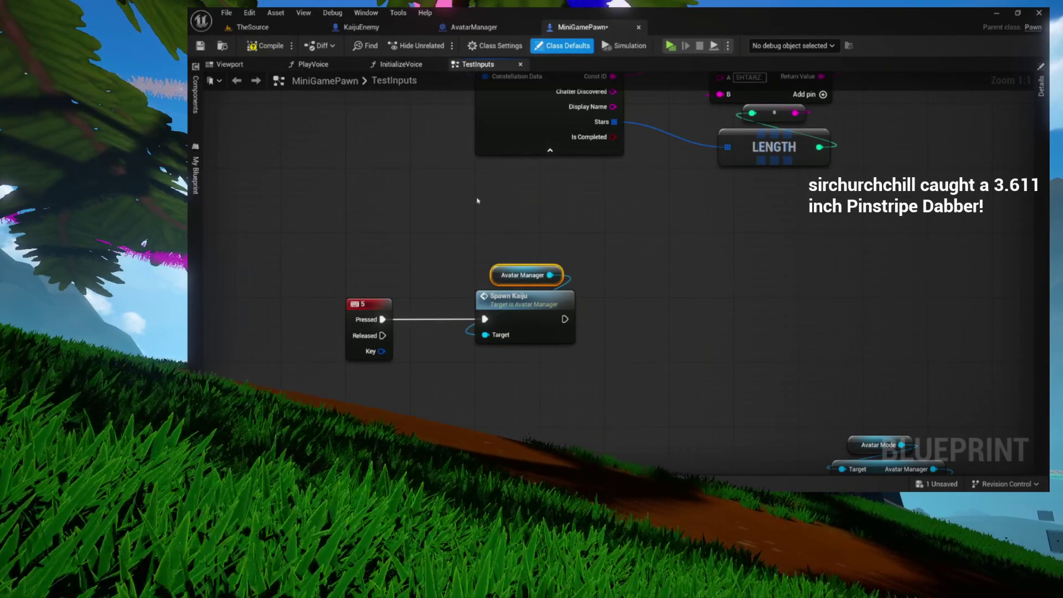
left_click(242, 31)
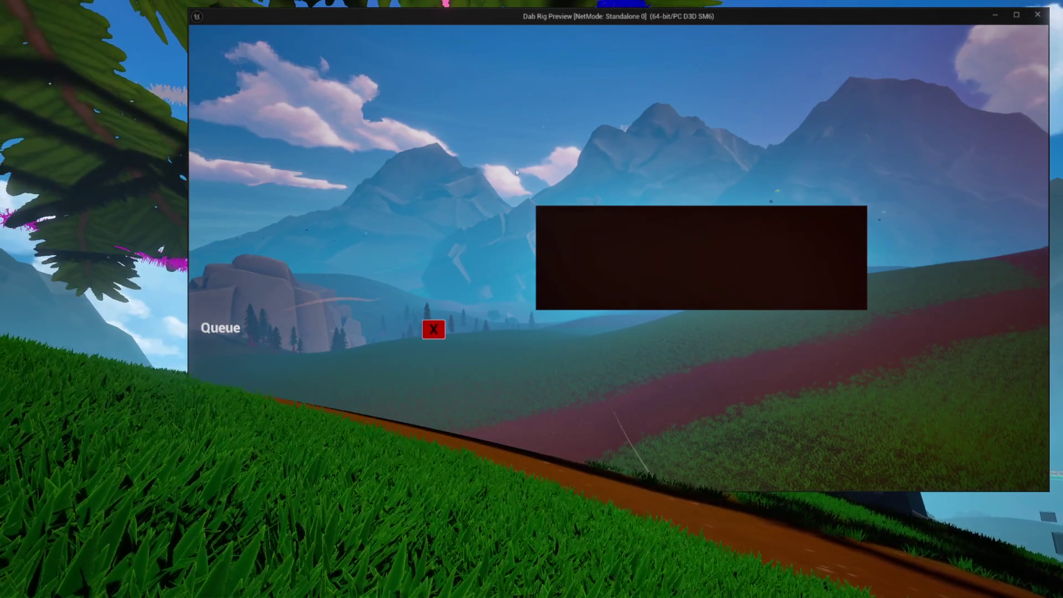
Close the in-game Queue panel to clear the mountain view, then return to the editor
left_click(443, 334)
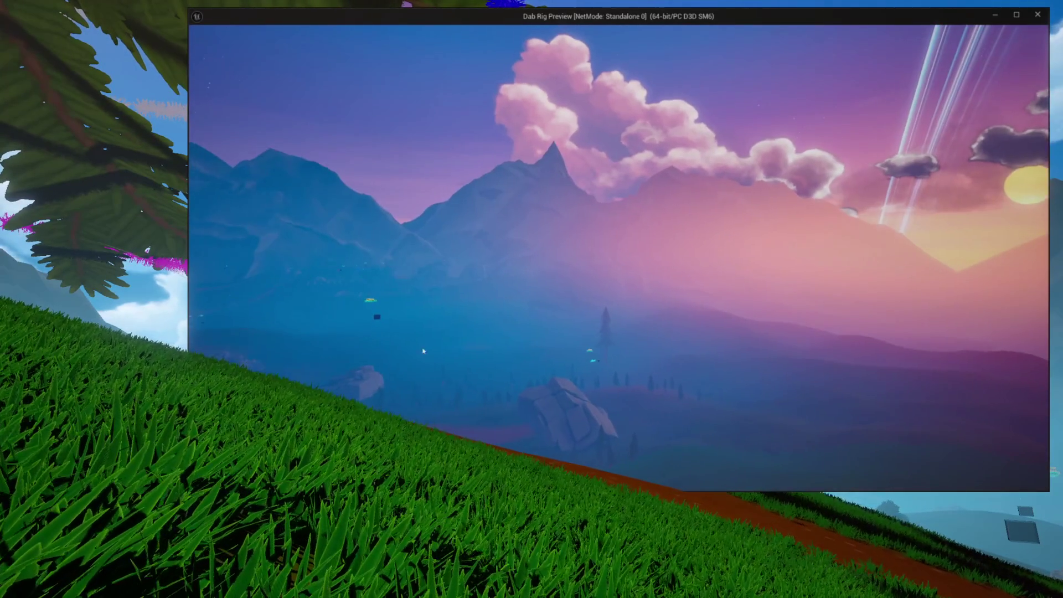
key("alt+Tab")
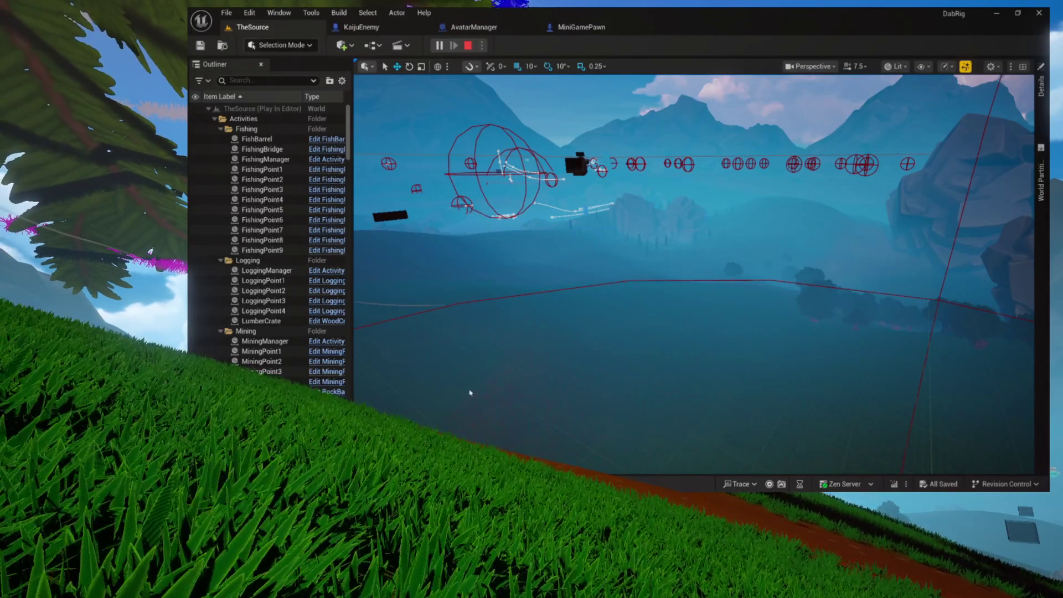
Filter the Output Log to show only LogBlueprintUserMessages entries
key("grave")
left_click(416, 243)
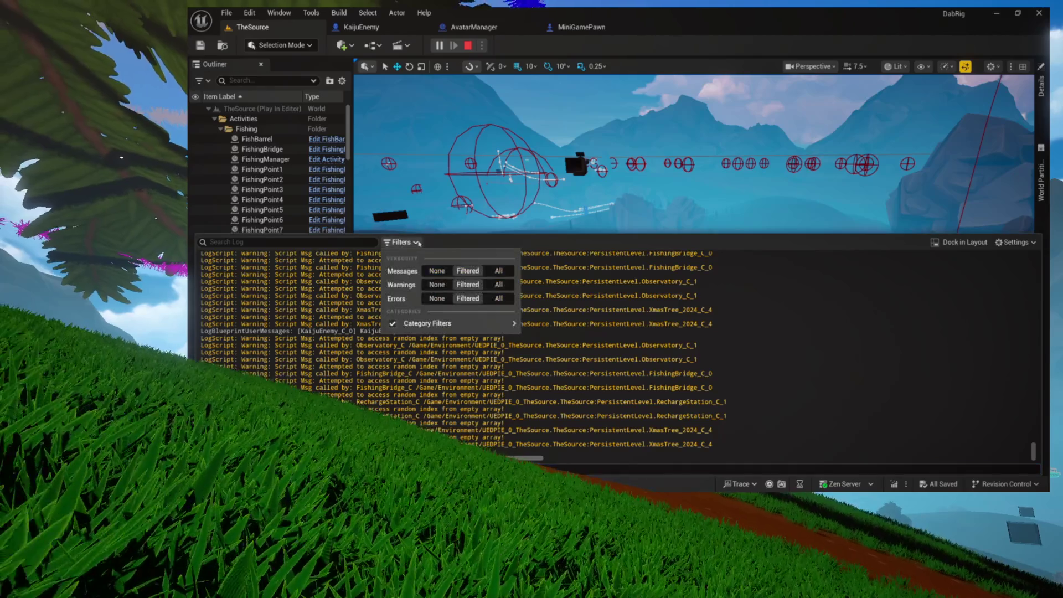
left_click(392, 323)
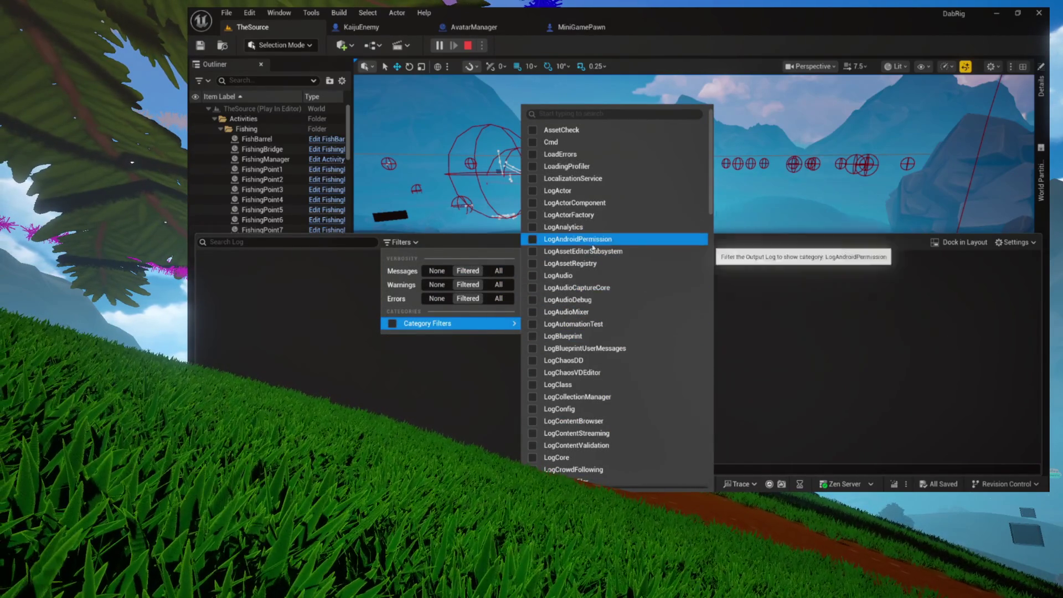
left_click(545, 348)
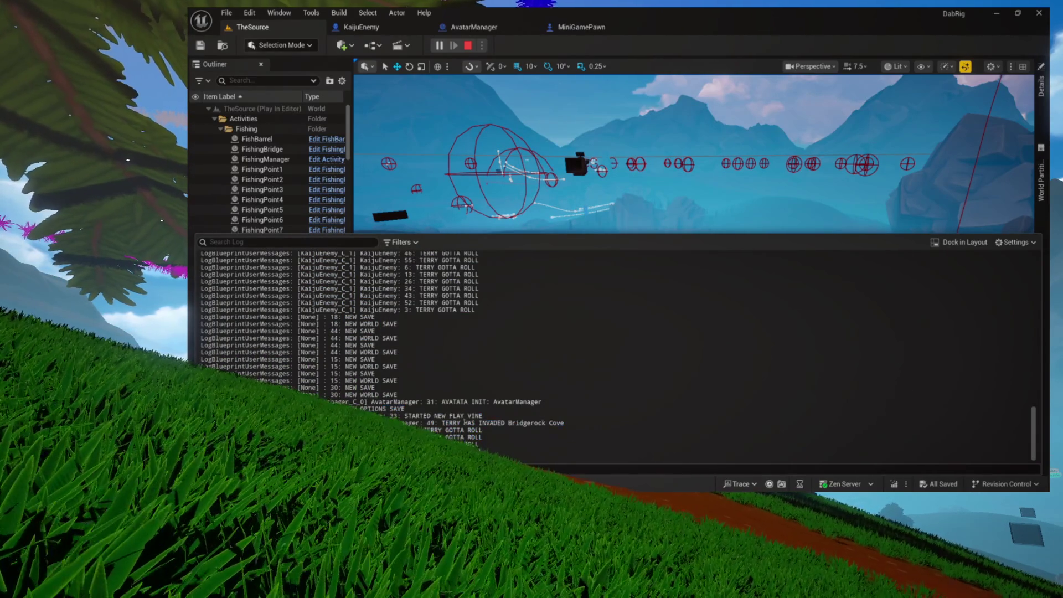
Expand DiscoveryPoints > Lakefront in the Outliner and frame BridgeRockCove in the level view
left_click(221, 129)
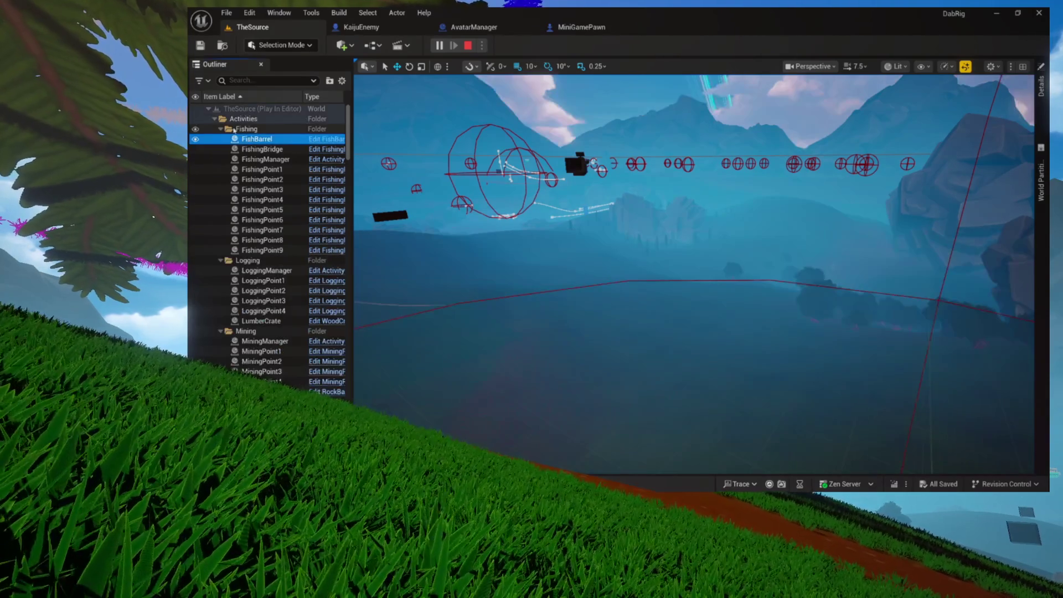
left_click(215, 118)
left_click(214, 129)
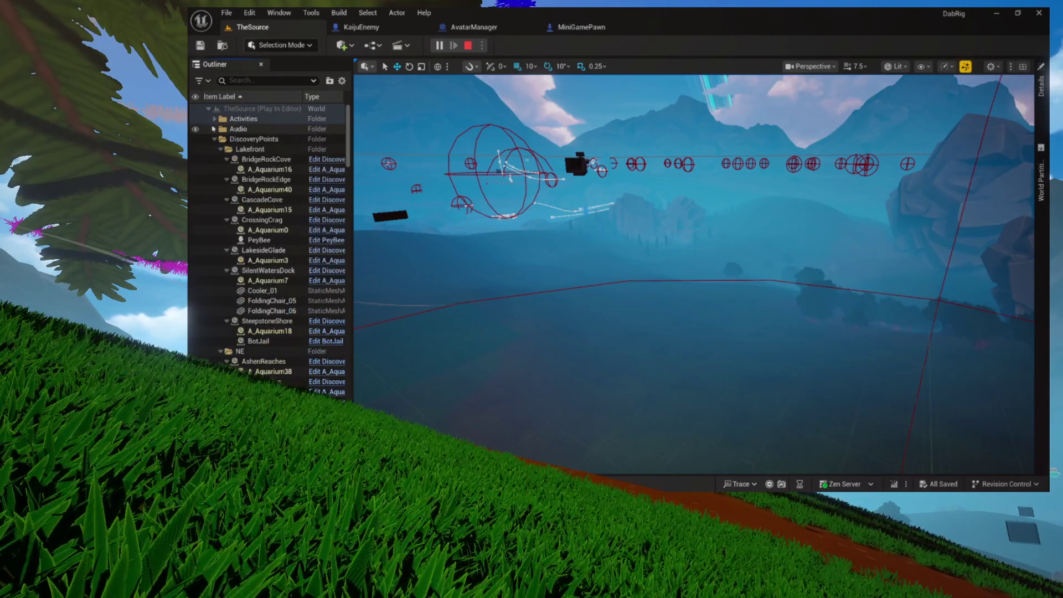
left_click(215, 139)
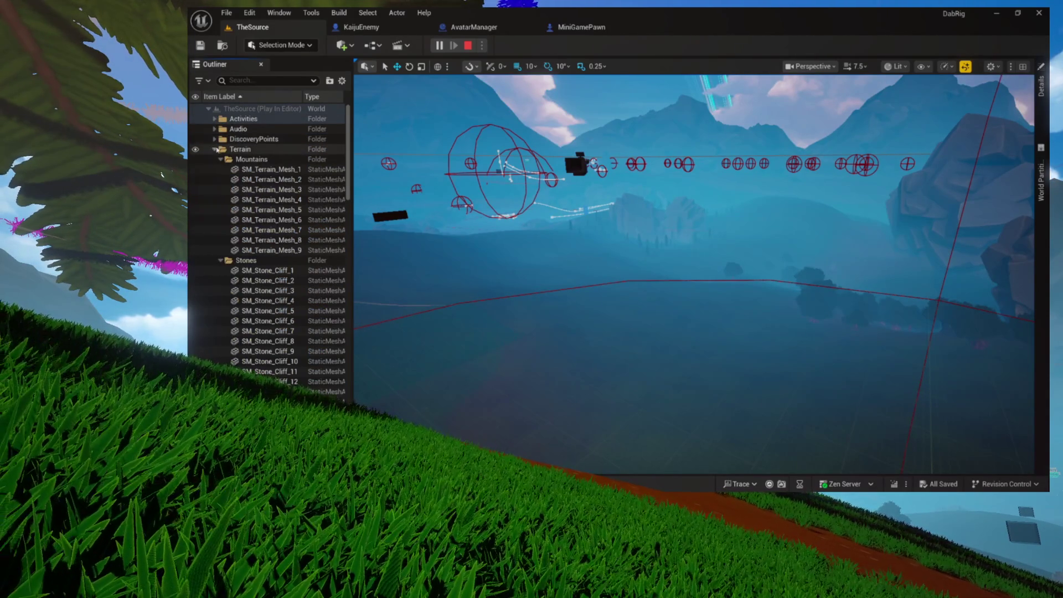
left_click(215, 149)
left_click(215, 139)
left_click(220, 149)
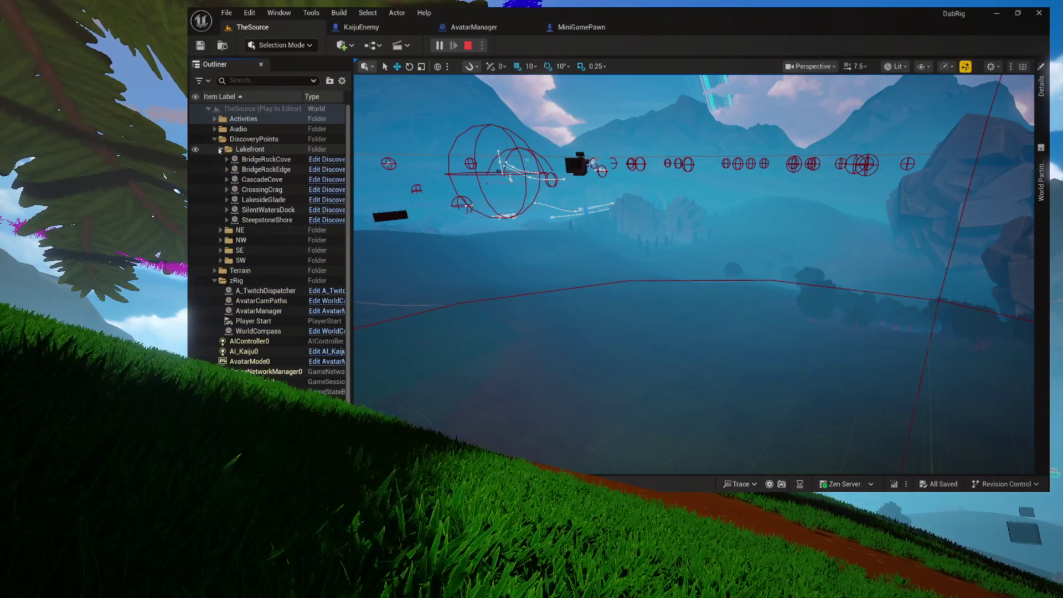
double_click(265, 160)
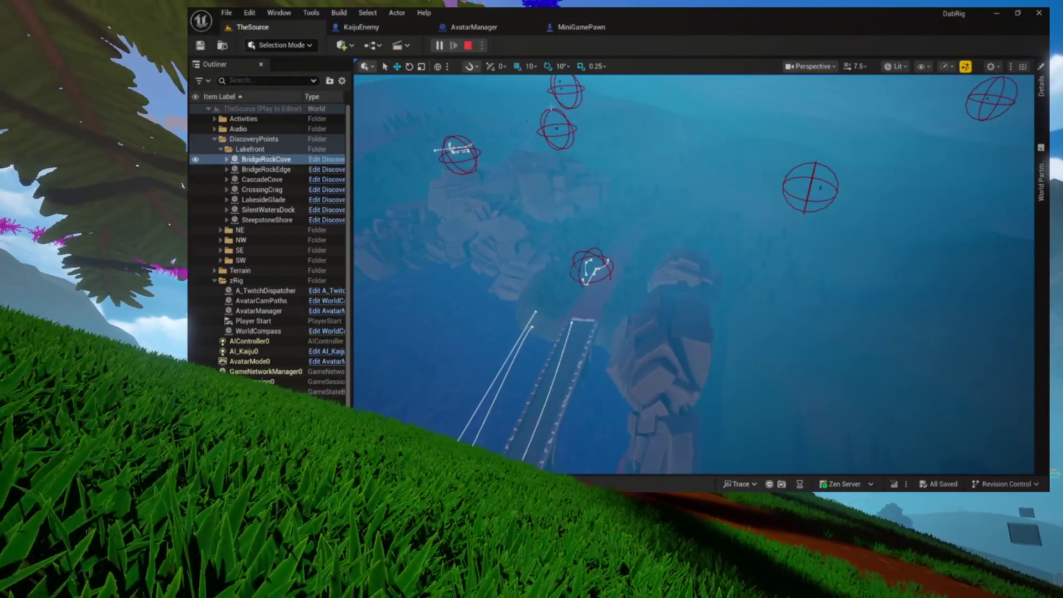
left_click(371, 29)
left_click(260, 29)
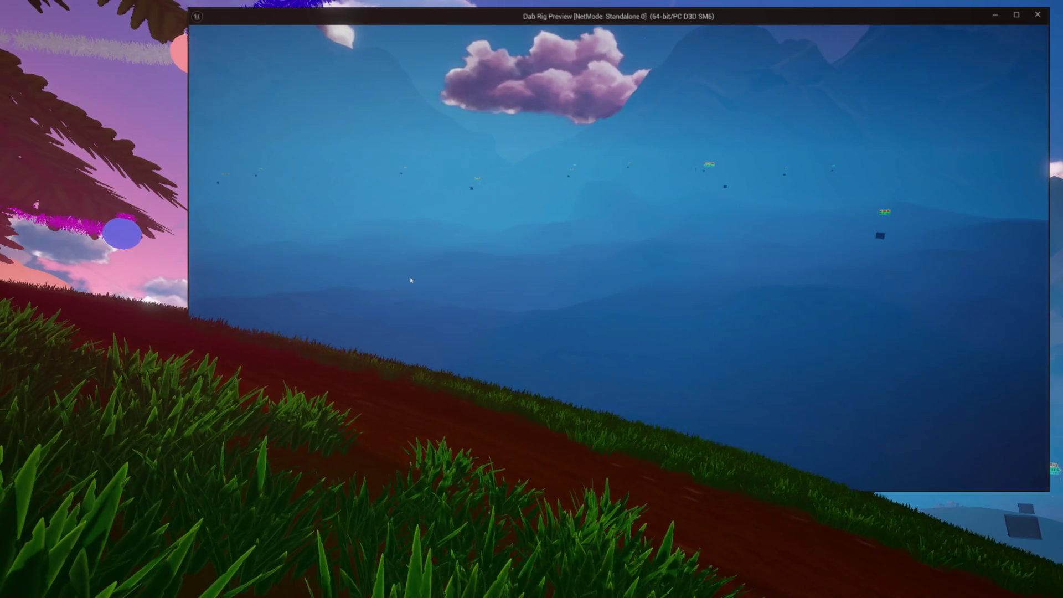
Exit the Dab Rig Preview game window with Esc to end the Play In Editor session
key("Escape")
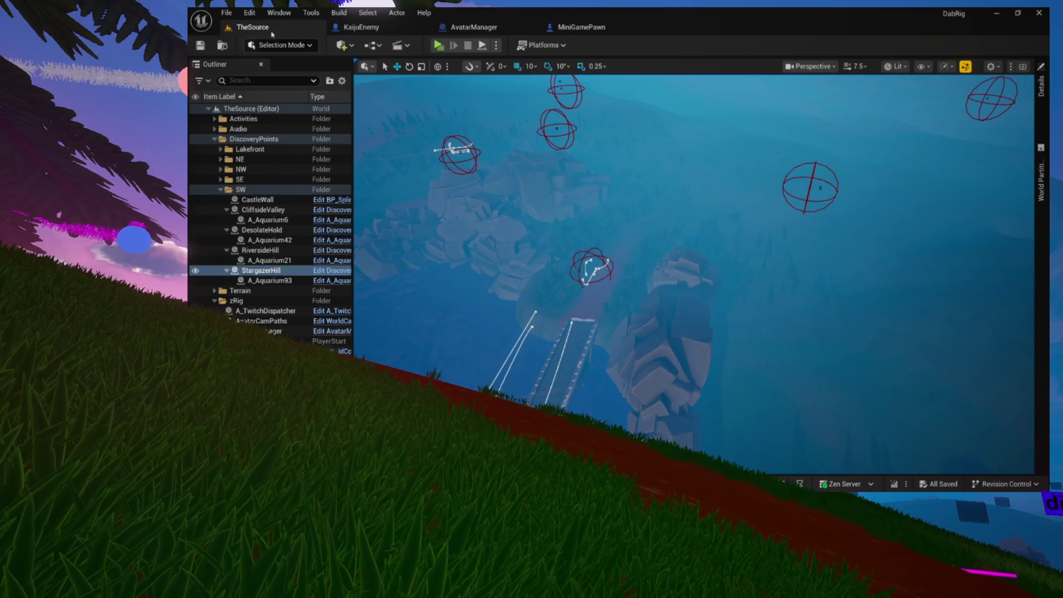
Glance over the MiniGamePawn, TheSource and KaijuEnemy tabs, ending on MiniGamePawn's TestInputs graph
mouse_move(546, 274)
left_mouse_down()
mouse_move(562, 279)
mouse_move(552, 261)
left_mouse_up()
left_click(567, 29)
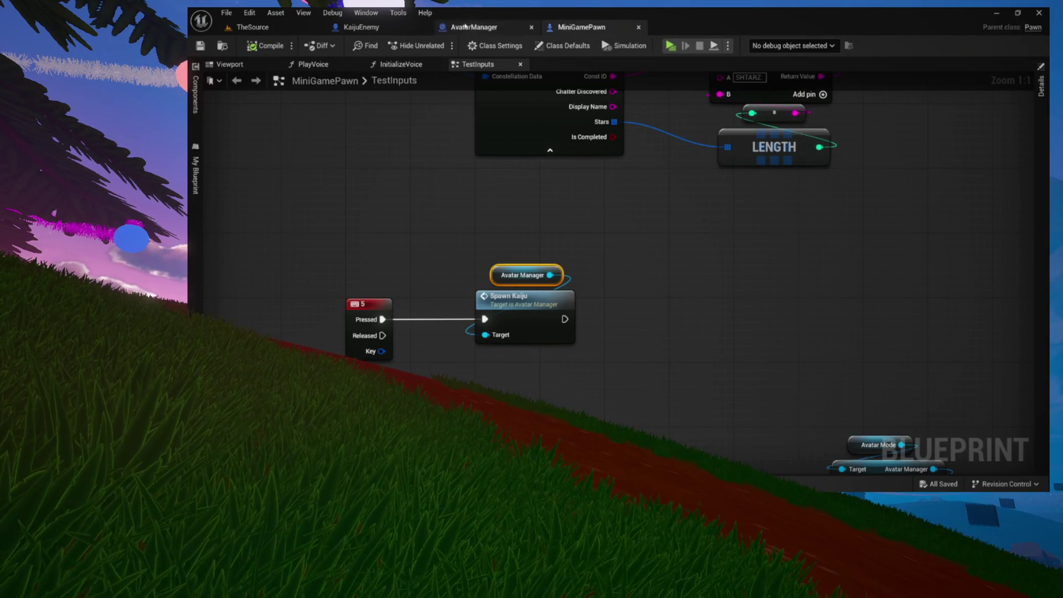
left_click(249, 28)
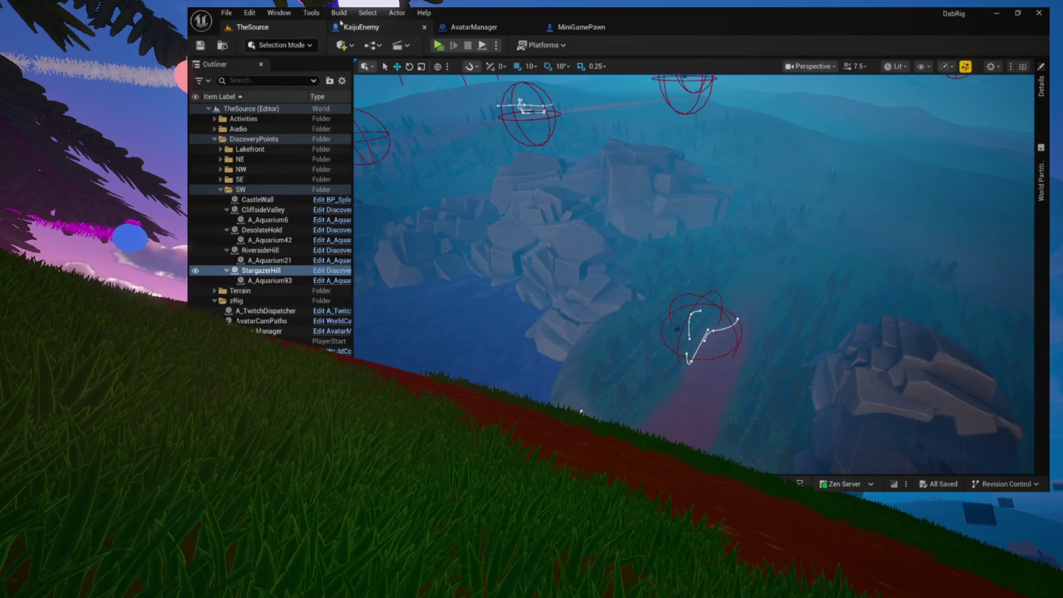
left_click(357, 28)
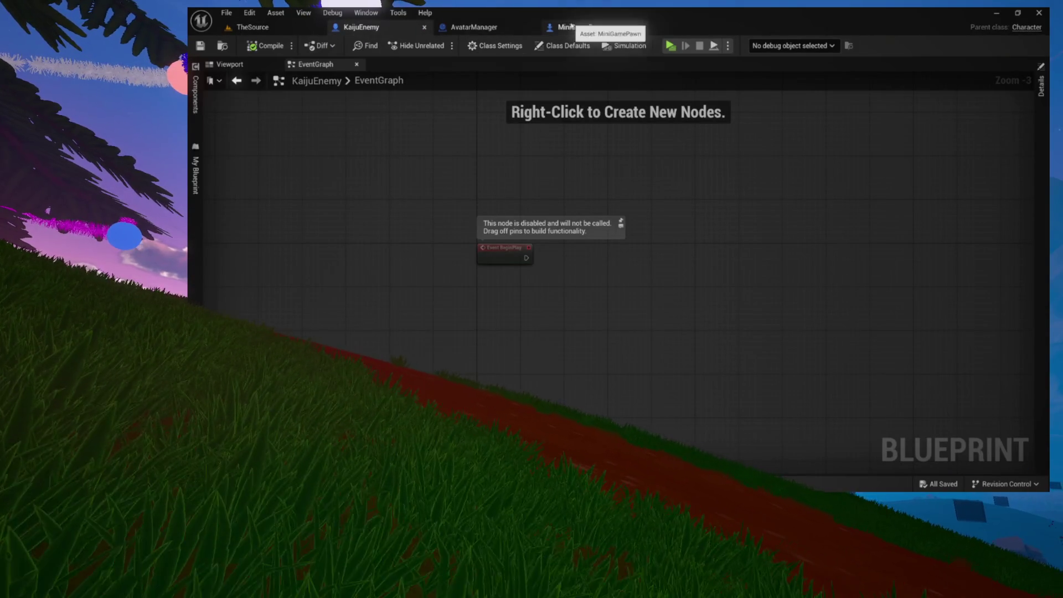
left_click(571, 26)
Center the Spawn Kaiju node and pull a wire from its exec output
left_click_drag(426, 206, 483, 269)
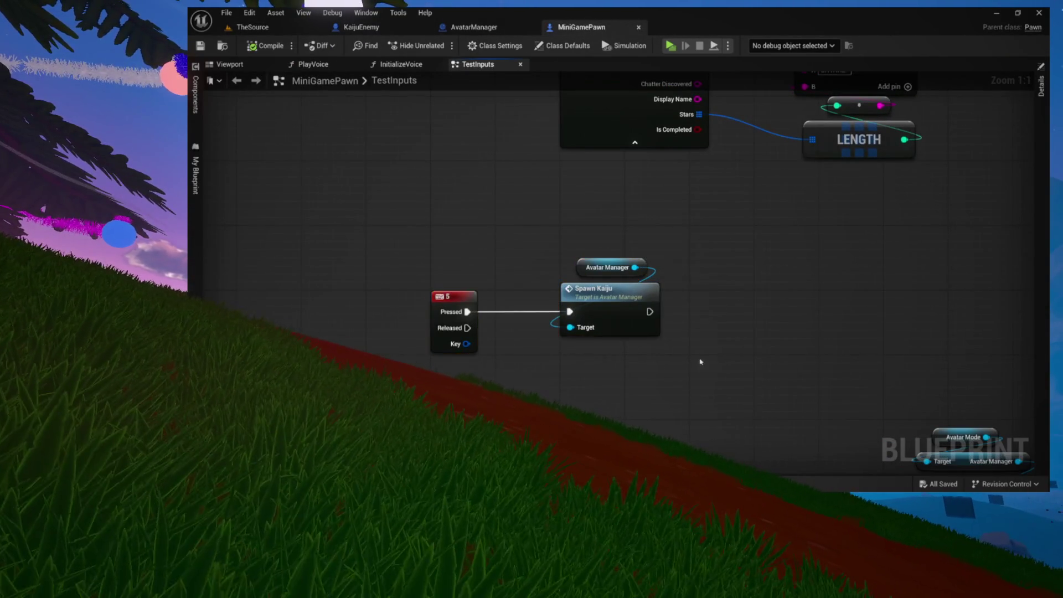
left_click_drag(701, 363, 593, 352)
left_click_drag(542, 300, 635, 302)
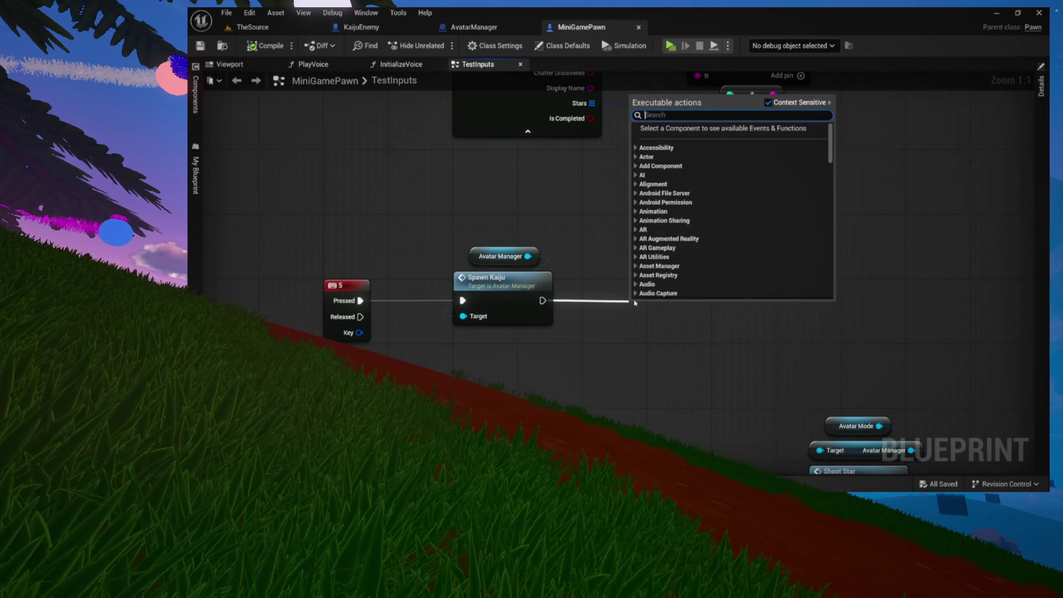
Move the Print Two Things node group lower, below the key 5 Spawn Kaiju chain
mouse_move(588, 374)
left_mouse_down()
mouse_move(553, 316)
mouse_move(600, 216)
left_mouse_up()
scroll(577, 202, "down", 5)
scroll(579, 206, "up", 2)
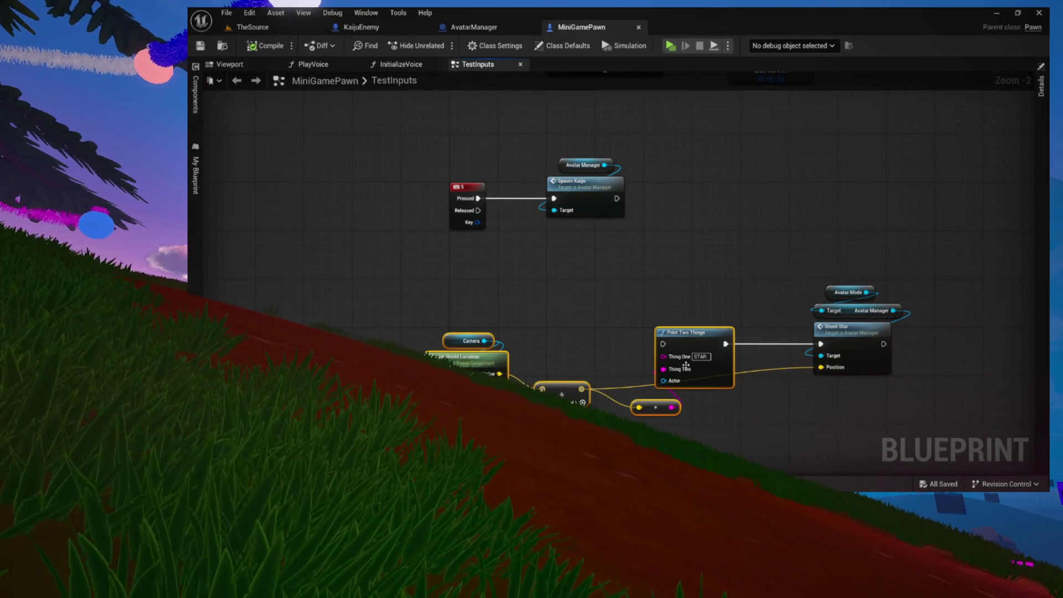
left_click_drag(686, 366, 683, 432)
scroll(664, 344, "down", 5)
scroll(629, 332, "up", 4)
Back at the key 5 event, search the empty-space action list for 'keyboard 6'
left_click_drag(736, 401, 883, 401)
scroll(974, 282, "up", 2)
mouse_move(973, 283)
left_mouse_down()
mouse_move(914, 231)
mouse_move(928, 109)
mouse_move(921, 349)
mouse_move(772, 262)
mouse_move(574, 351)
mouse_move(665, 400)
mouse_move(652, 469)
mouse_move(540, 231)
mouse_move(552, 329)
mouse_move(543, 449)
mouse_move(554, 161)
mouse_move(498, 119)
mouse_move(463, 231)
mouse_move(428, 249)
left_mouse_up()
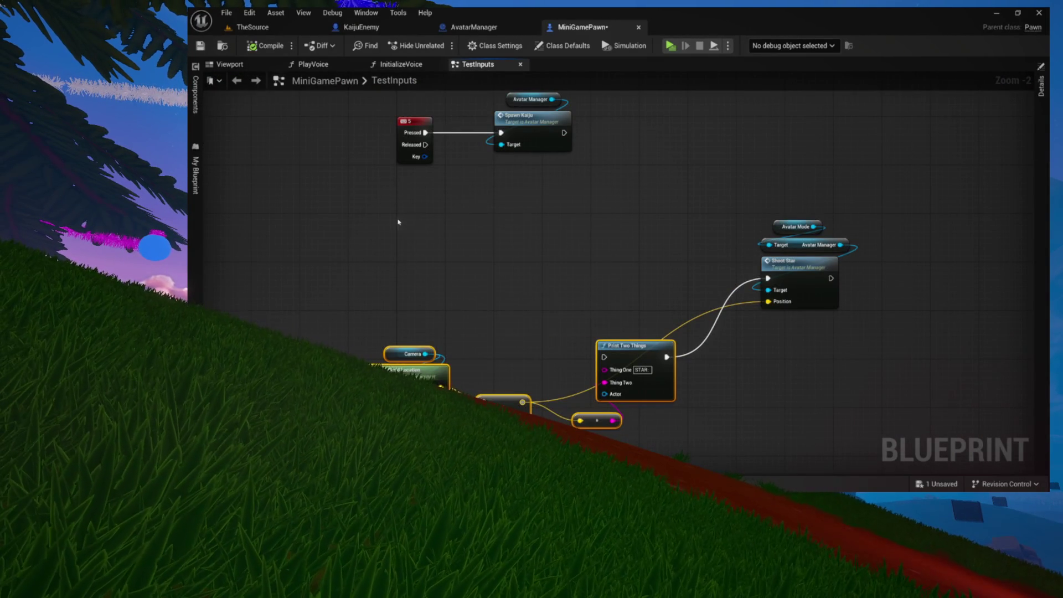
right_click(398, 222)
type("keyboard")
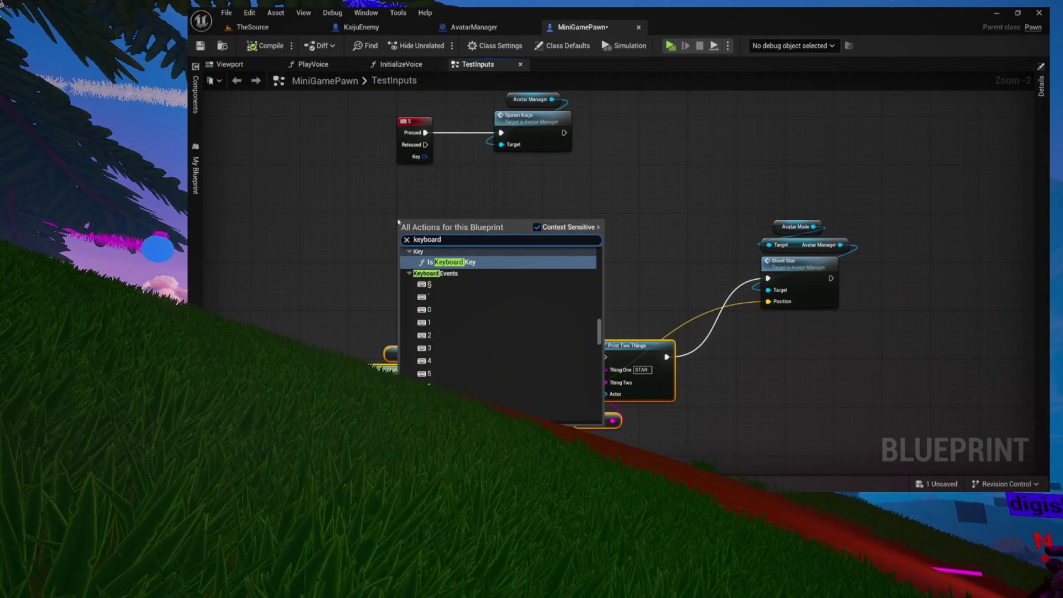
type(" 6")
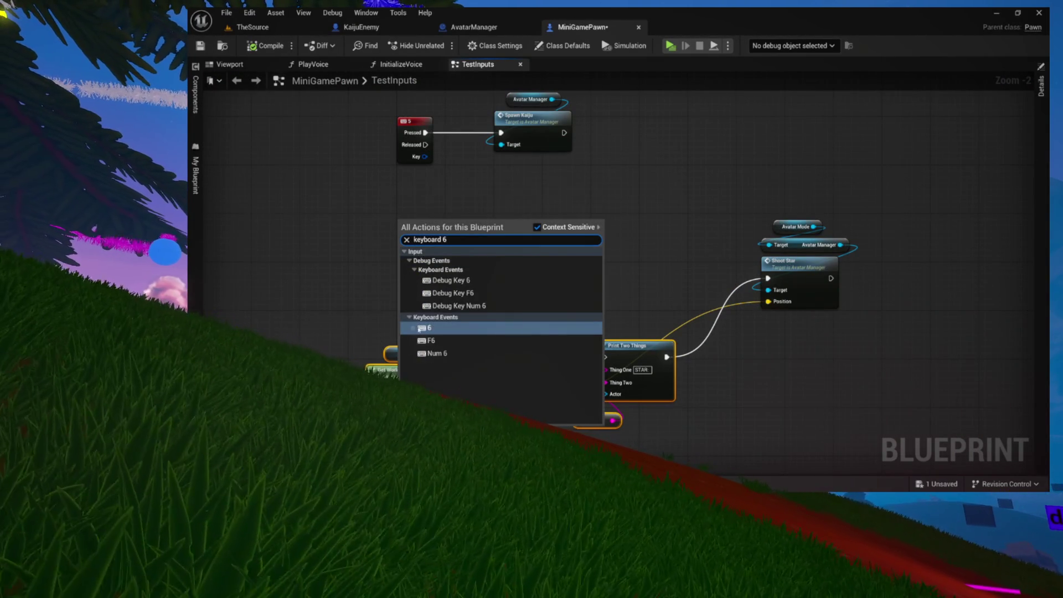
Add a Keyboard 6 event whose Pressed output calls Get Actor Of Class
left_click(419, 329)
scroll(441, 228, "up", 2)
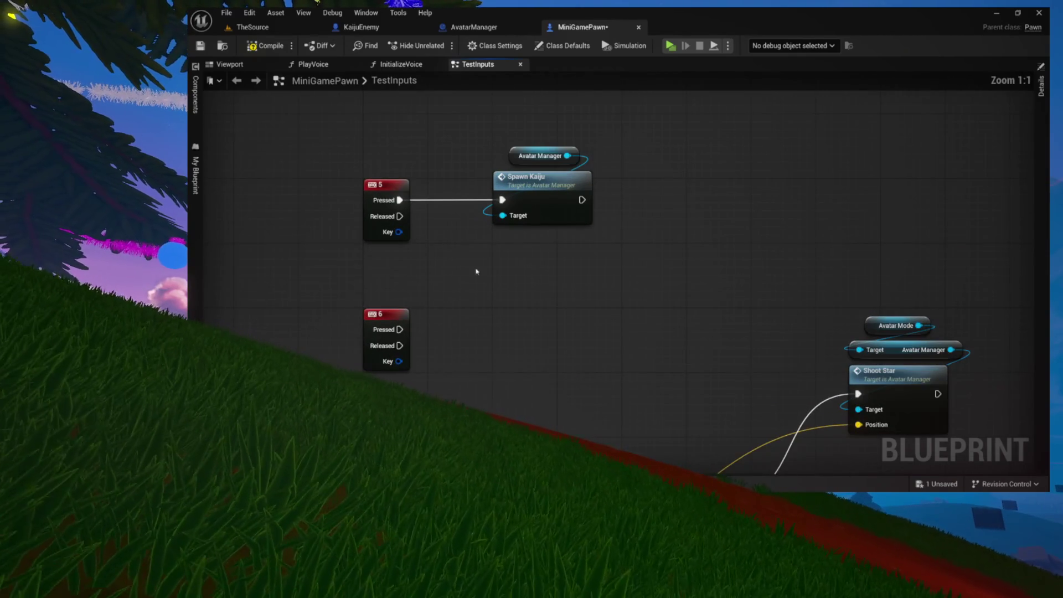
left_click_drag(443, 334, 464, 331)
type("get actor of")
type("ss")
key("Return")
Set Get Actor Of Class to Kaiju Enemy and feed its result into an Is Valid check
left_click_drag(487, 337, 454, 322)
left_click(464, 363)
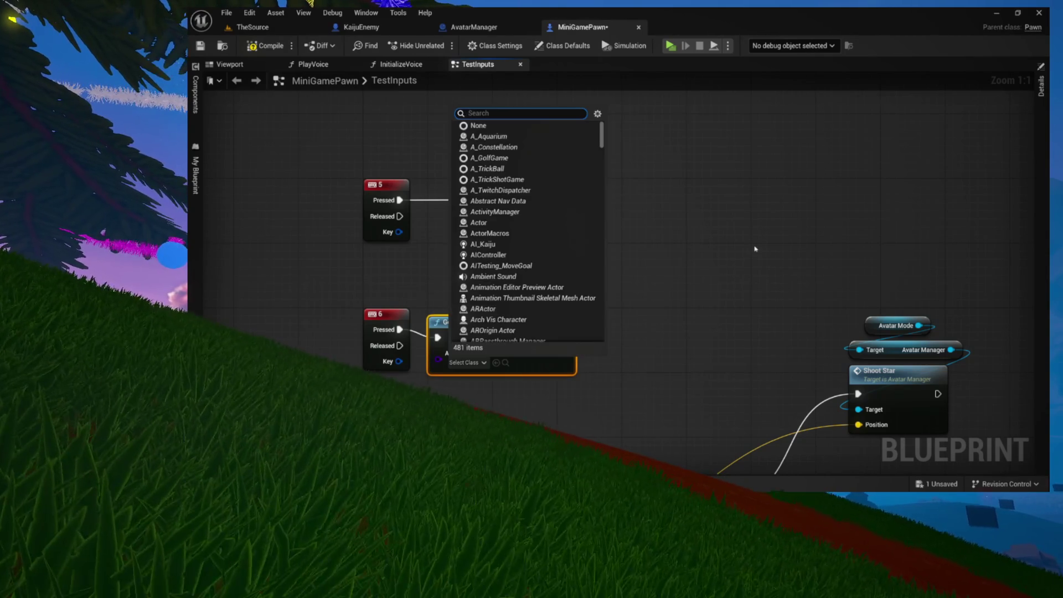
type("kai")
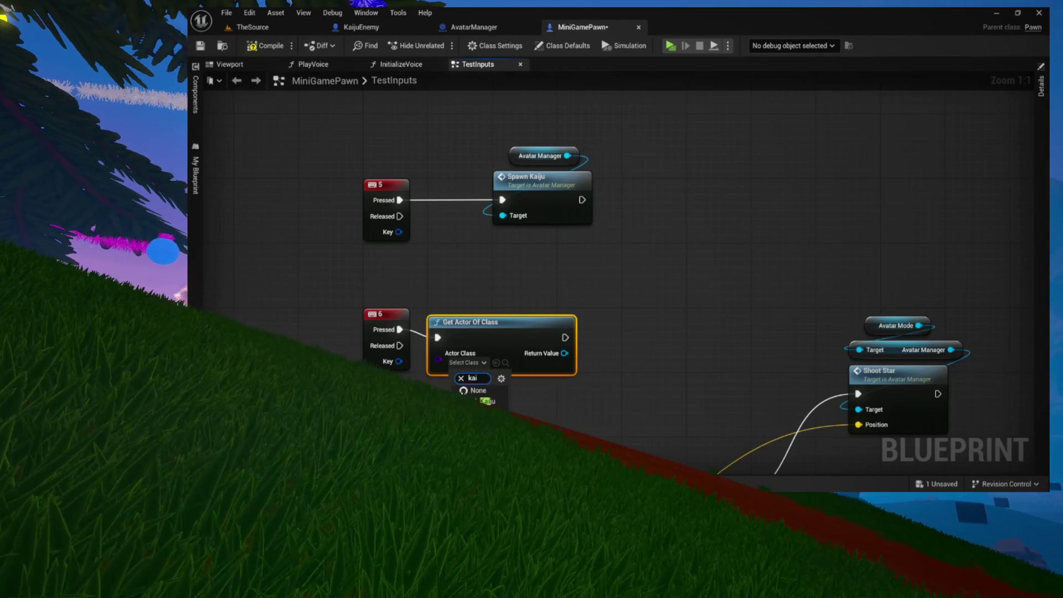
left_click_drag(521, 368, 565, 334)
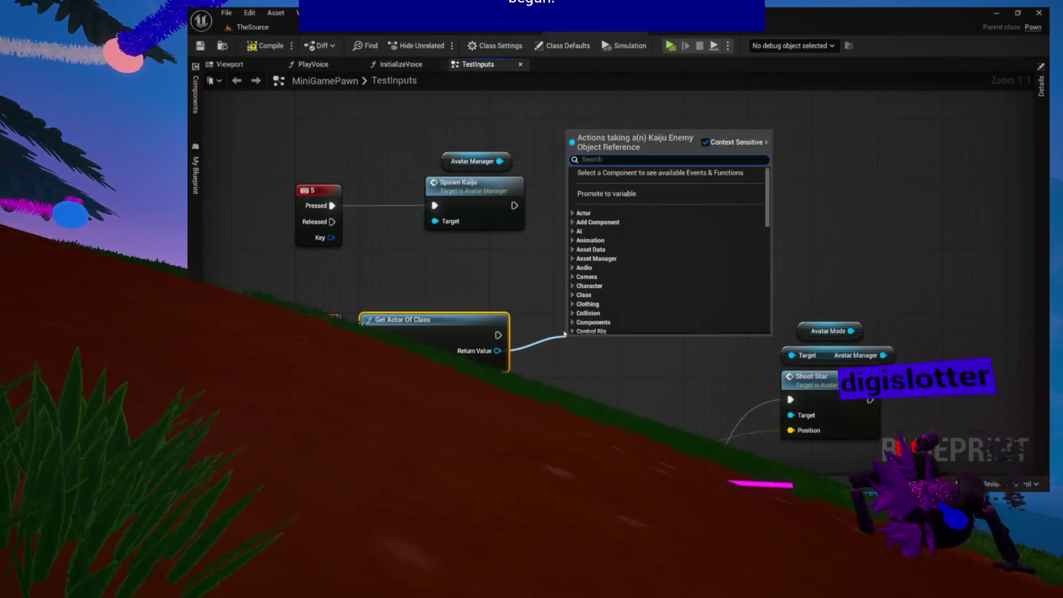
type("isvalid")
key("Return")
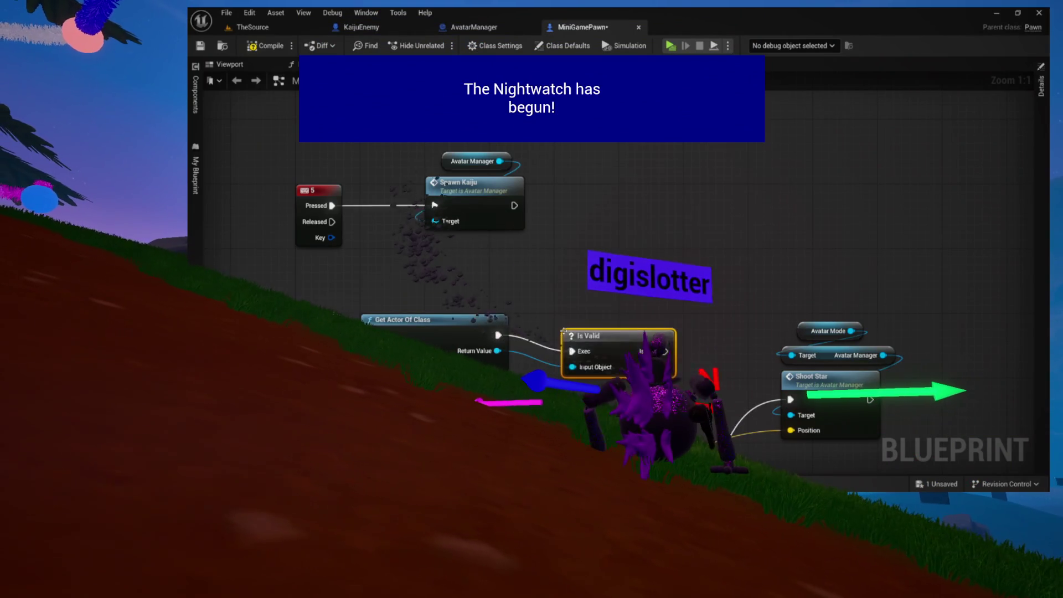
left_click_drag(579, 332, 539, 316)
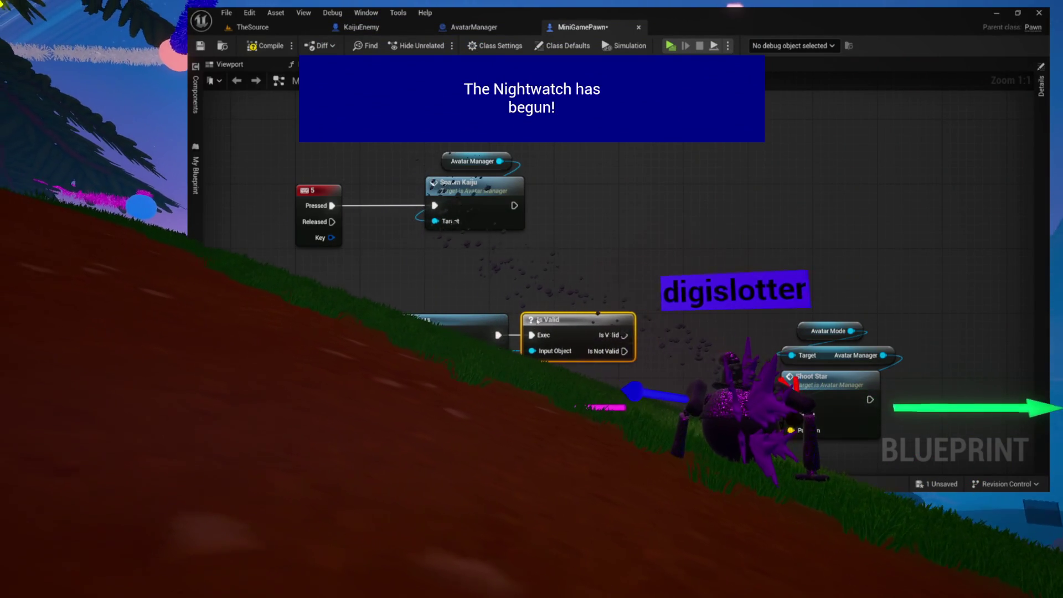
left_click_drag(603, 309, 526, 317)
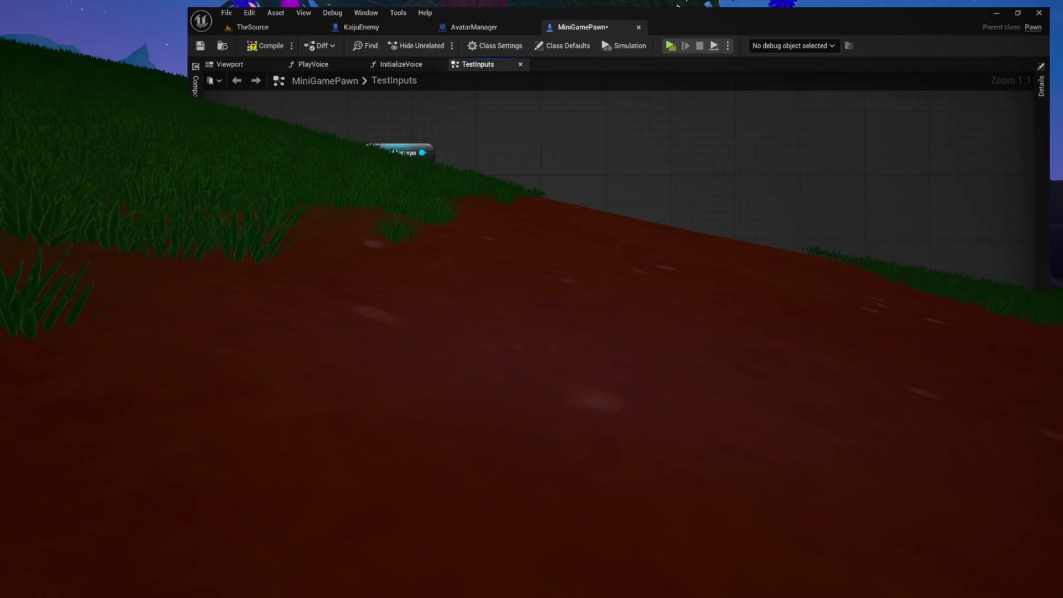
Get the Kaiju Enemy's actor location and pull a vector wire from it
left_click_drag(437, 210, 520, 182)
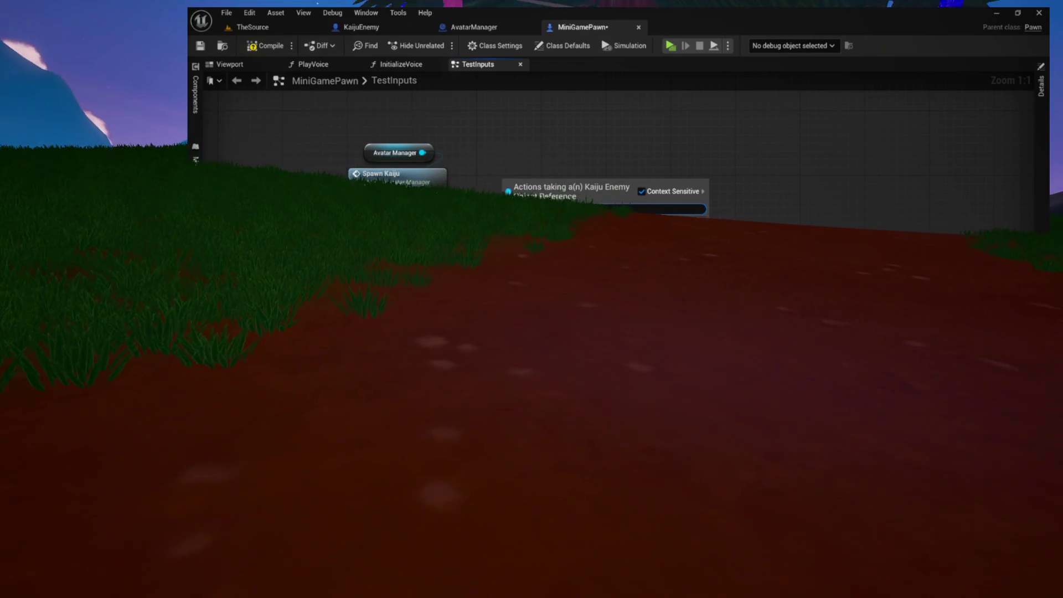
key("Escape")
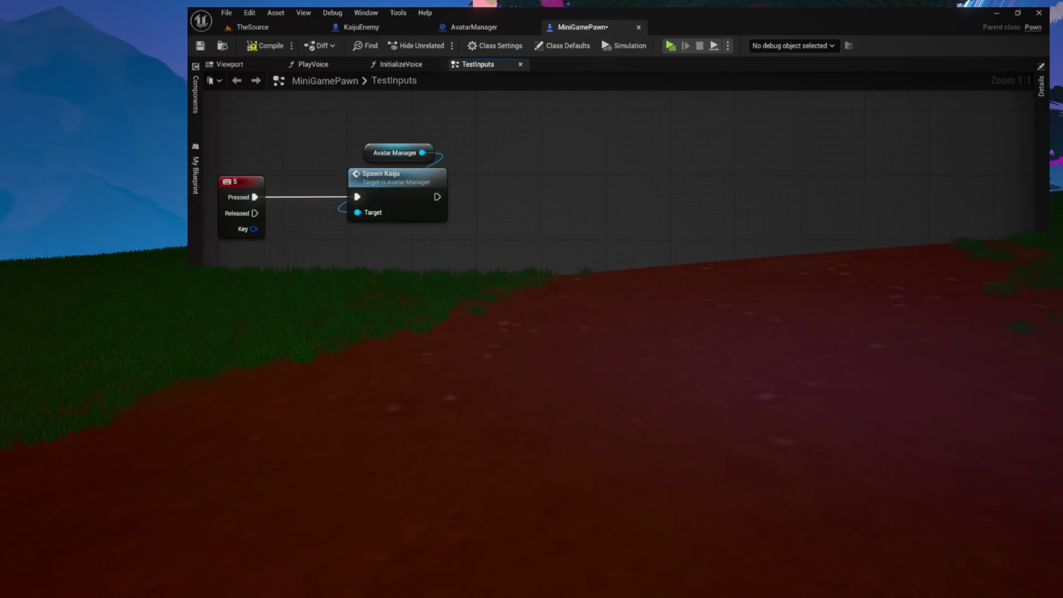
left_click_drag(563, 366, 486, 363)
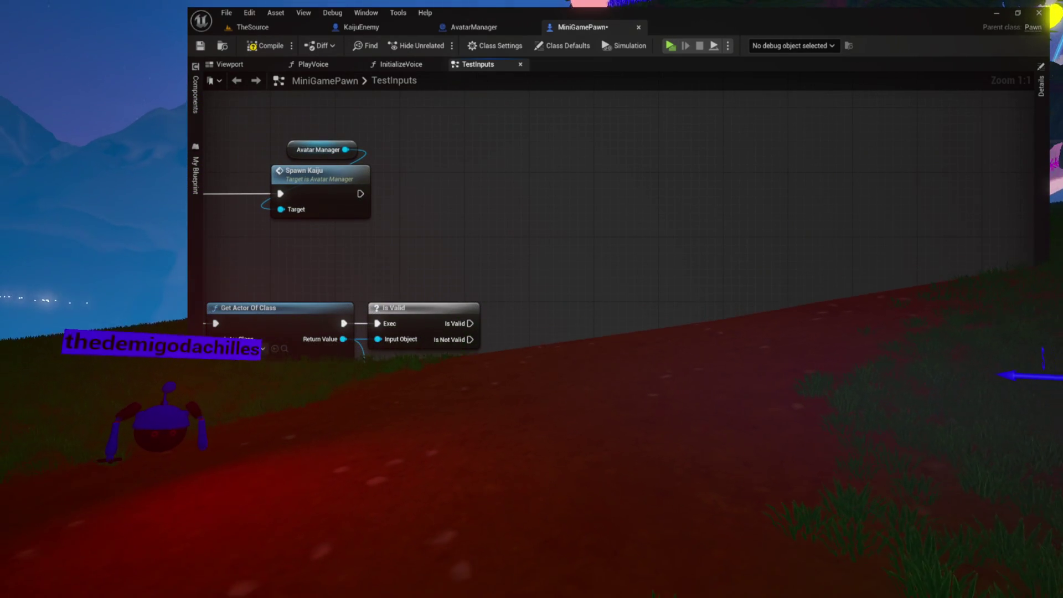
left_click_drag(467, 404, 573, 335)
Add a vector addition to the kaiju's location with a Z offset of 1000
type("add")
left_click(612, 246)
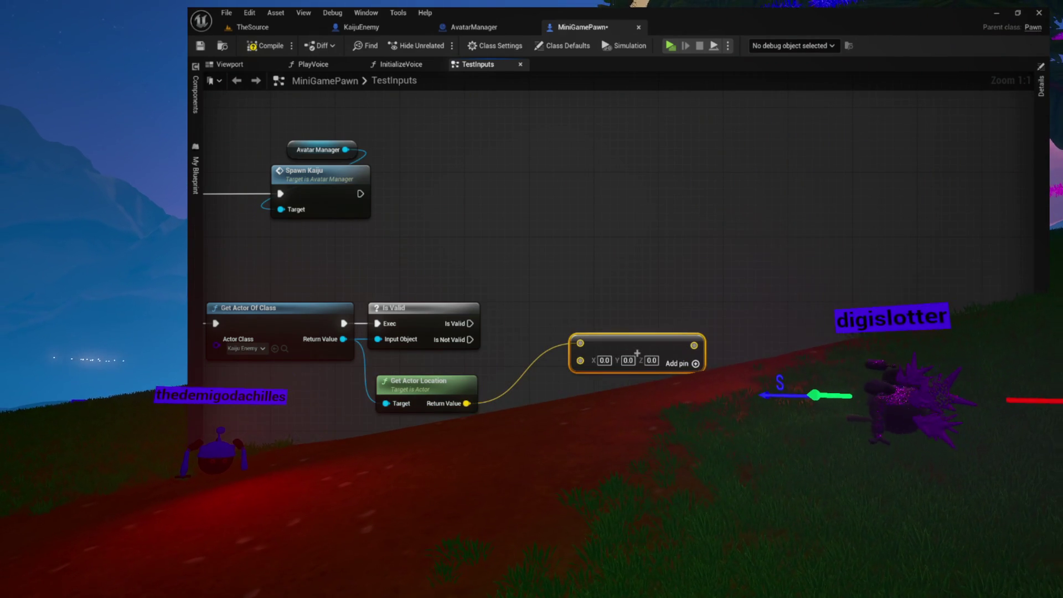
left_click(651, 360)
type("10")
key("Return")
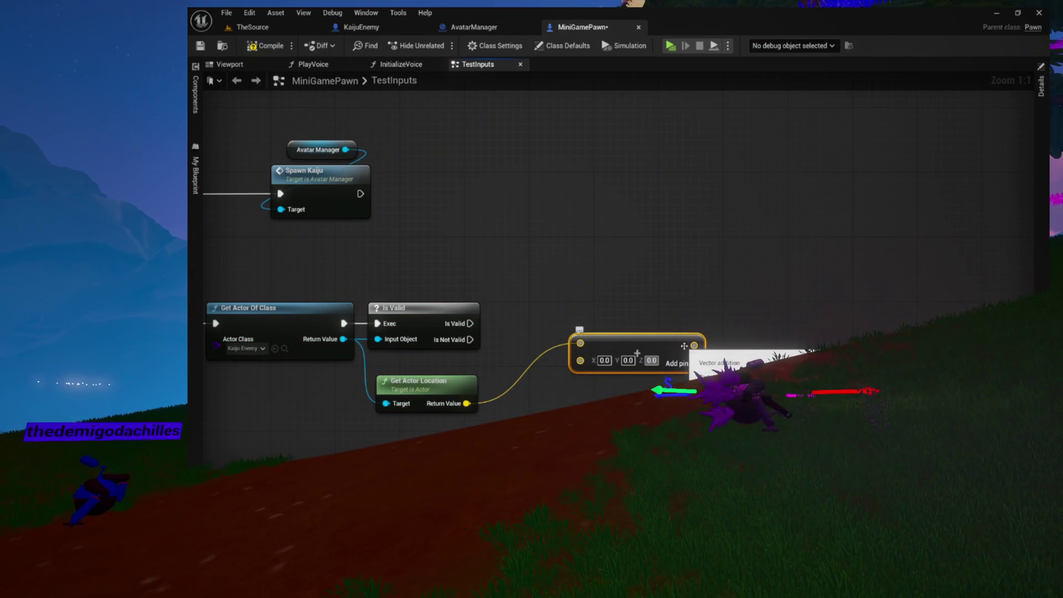
type("100")
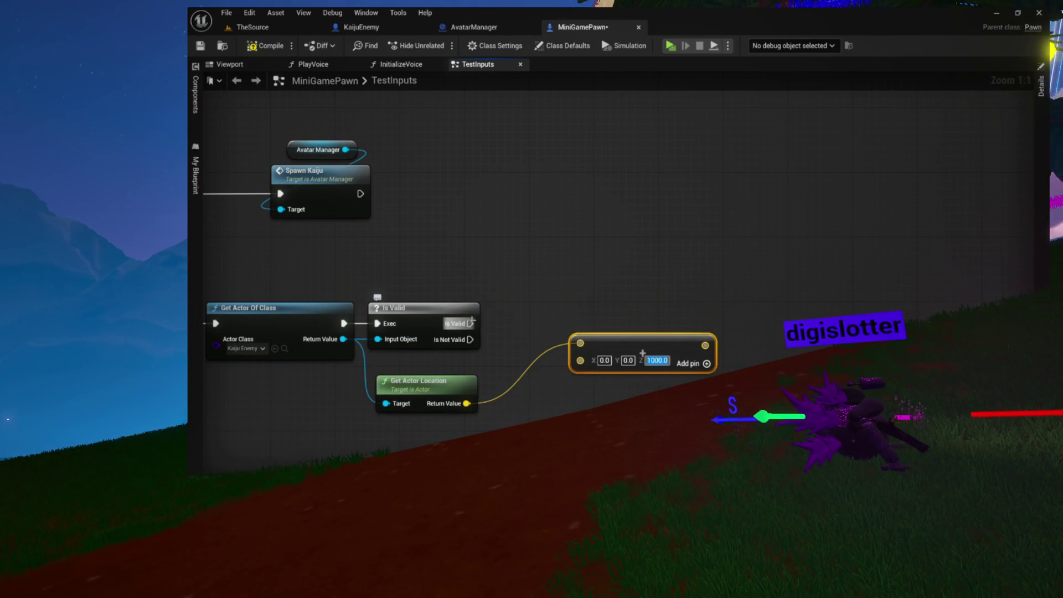
On Is Valid, call Set Actor Location using the location plus Z 1000 as New Location
left_click_drag(470, 324, 588, 273)
type("set actor location")
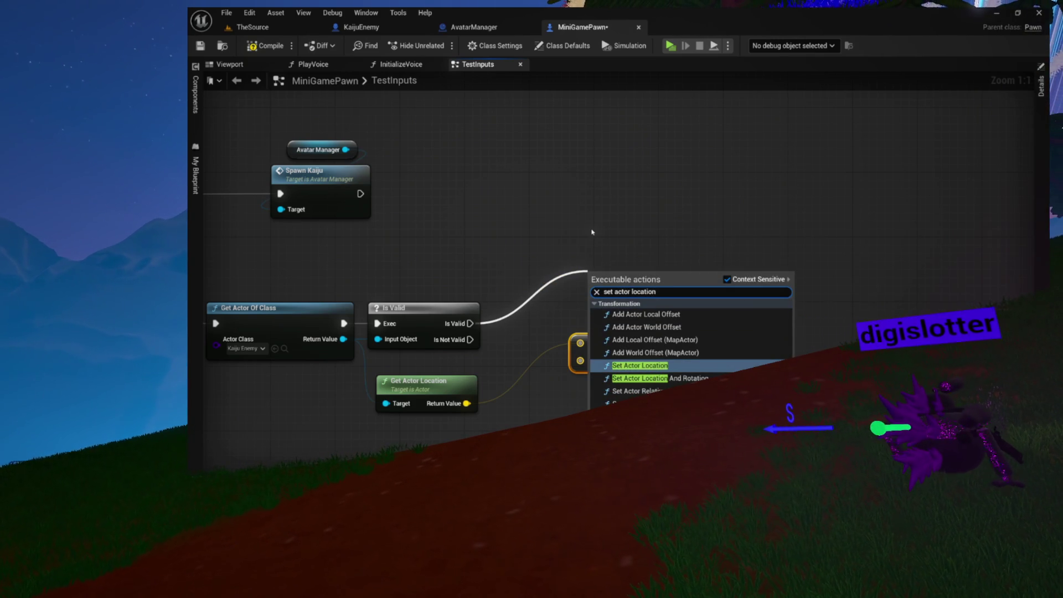
key("Return")
left_click_drag(629, 268, 747, 224)
left_click_drag(596, 345, 539, 344)
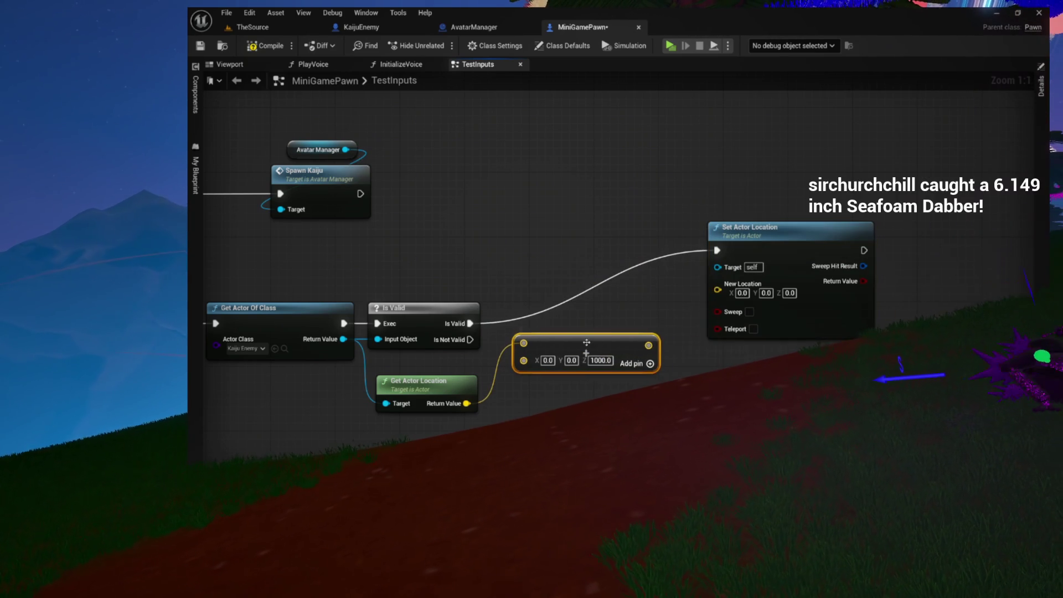
left_click_drag(648, 345, 715, 290)
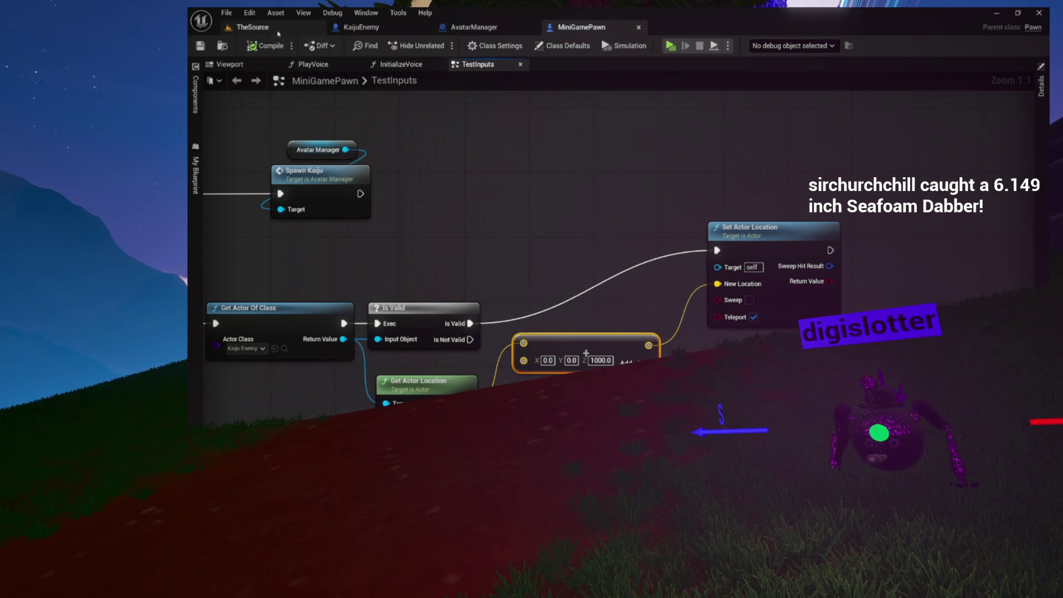
On Is Not Valid, add Print Two Things with a Self reference and Thing One 'FOUND NO'
mouse_move(328, 236)
left_mouse_down()
mouse_move(633, 282)
mouse_move(611, 274)
left_mouse_up()
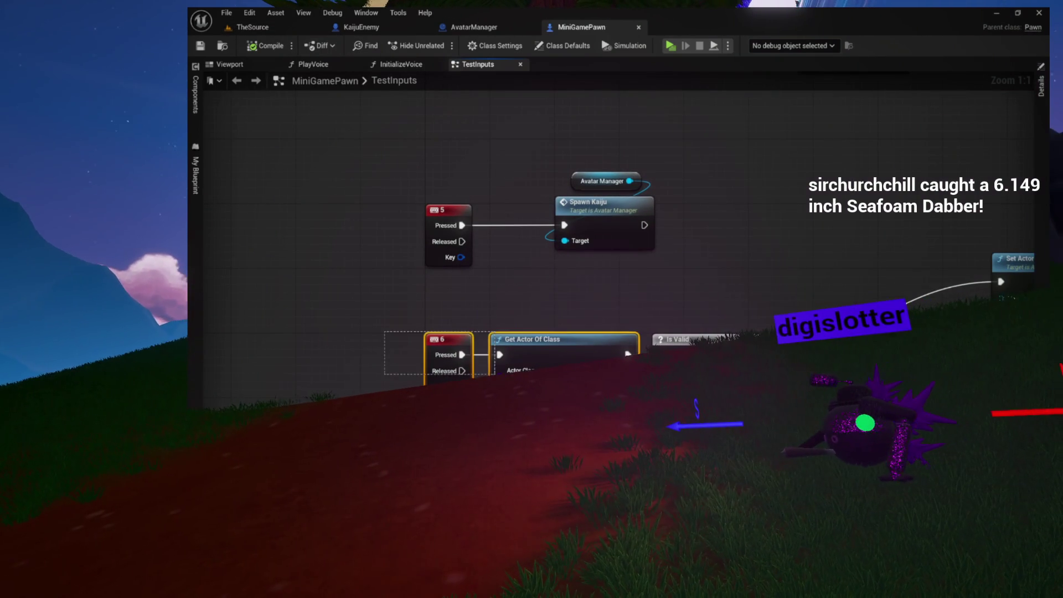
left_click(660, 340)
mouse_move(754, 371)
left_mouse_down()
mouse_move(611, 328)
mouse_move(674, 206)
mouse_move(674, 182)
left_mouse_up()
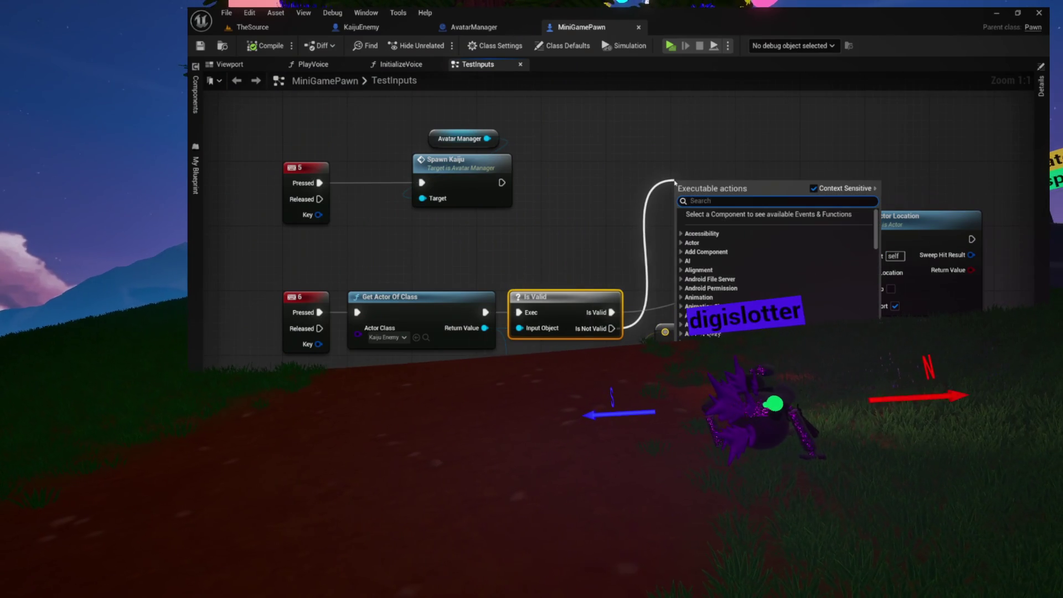
type("print two")
key("Return")
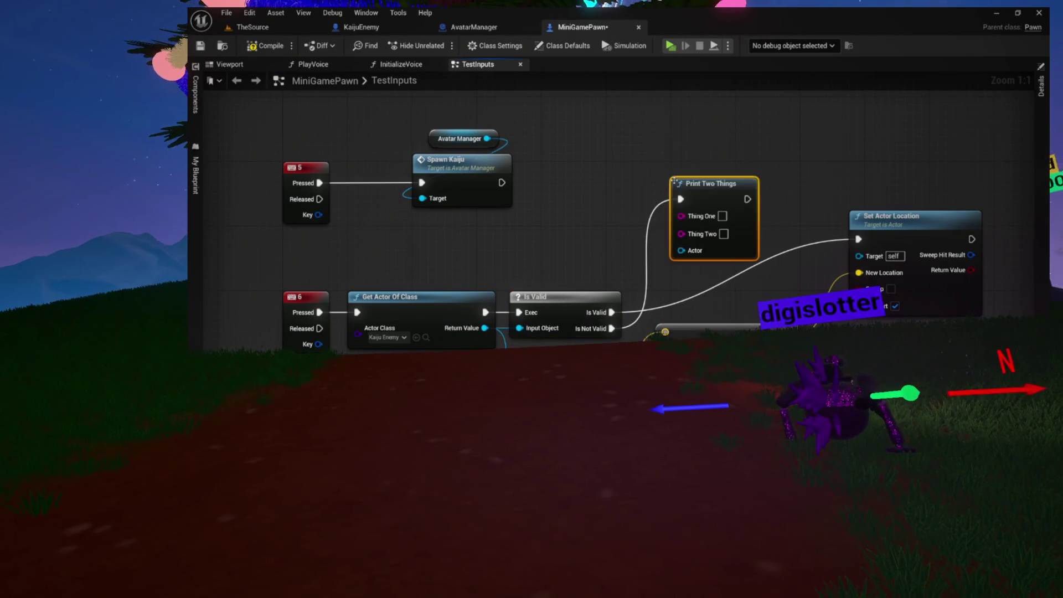
left_click_drag(681, 251, 547, 224)
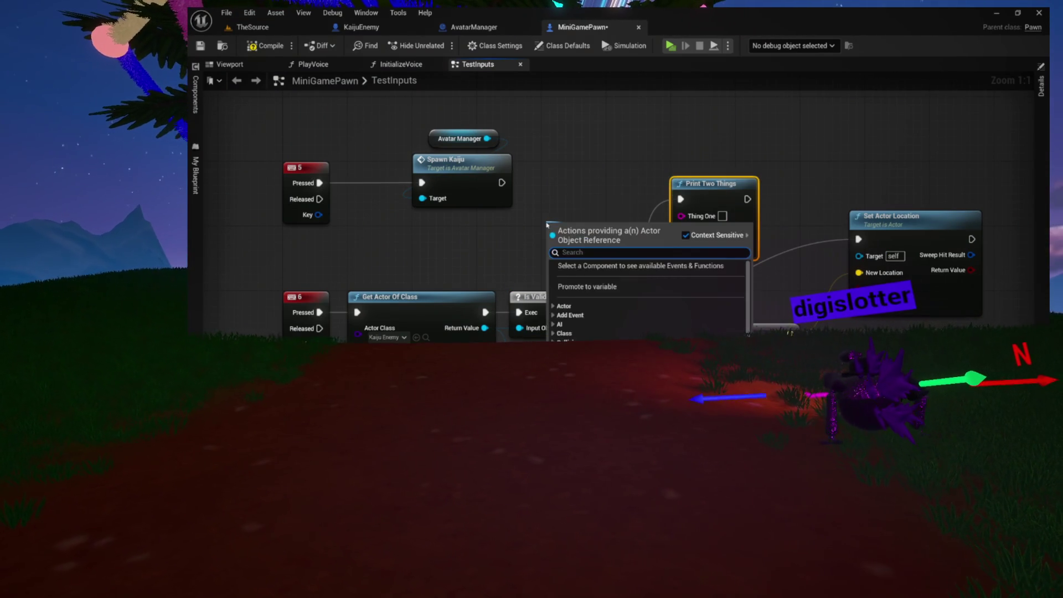
type("self")
left_click(603, 267)
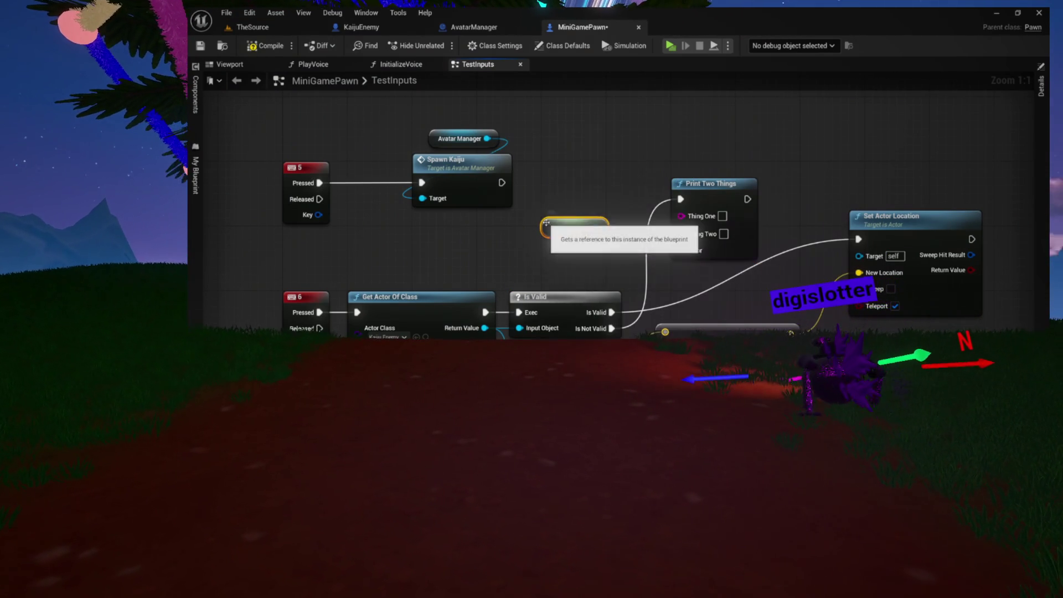
left_click(722, 215)
type("FOUND")
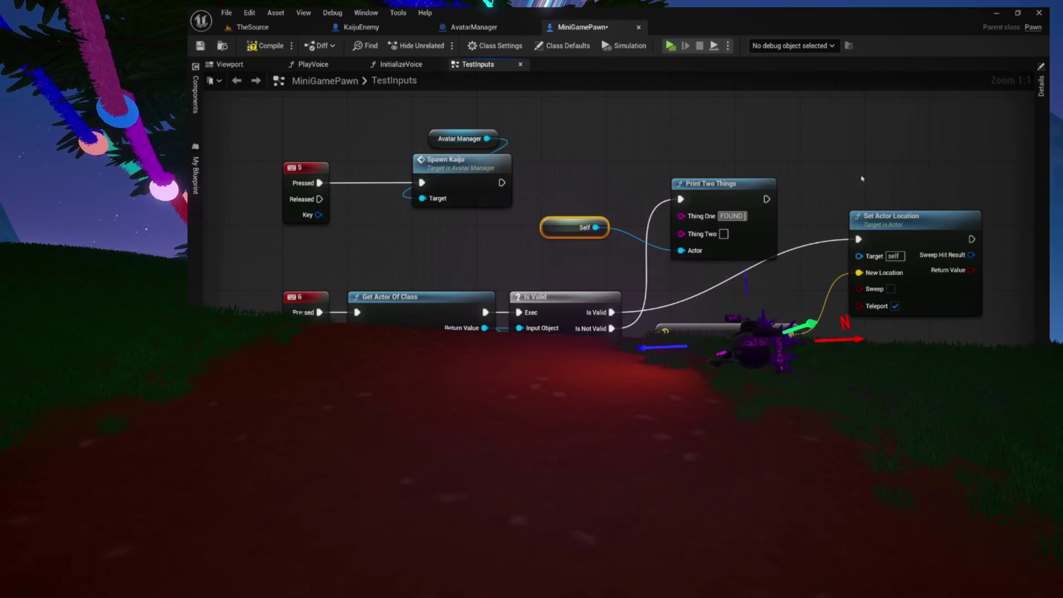
type(" NO")
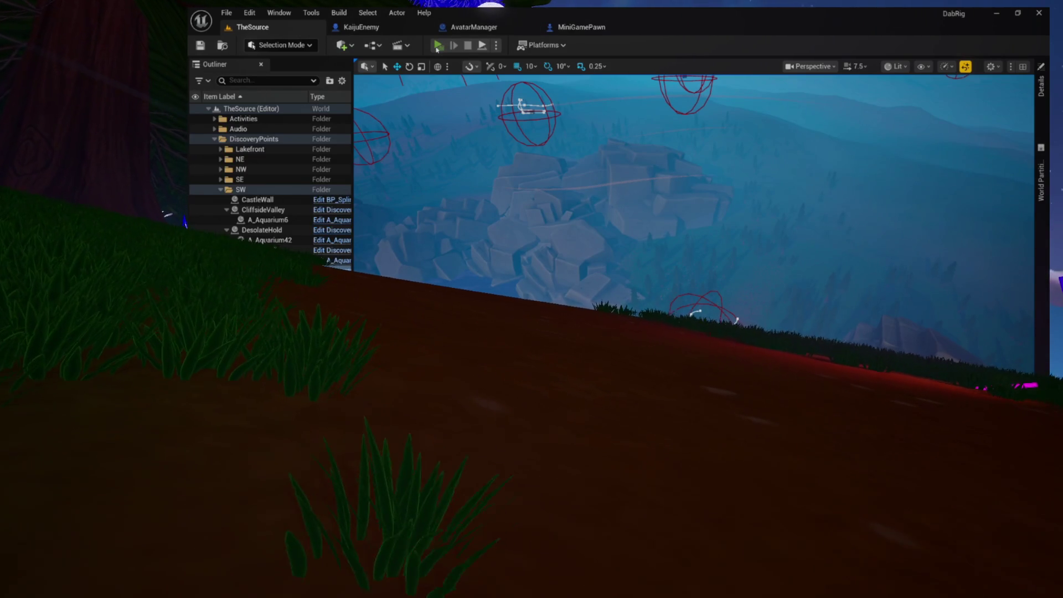
left_click(437, 46)
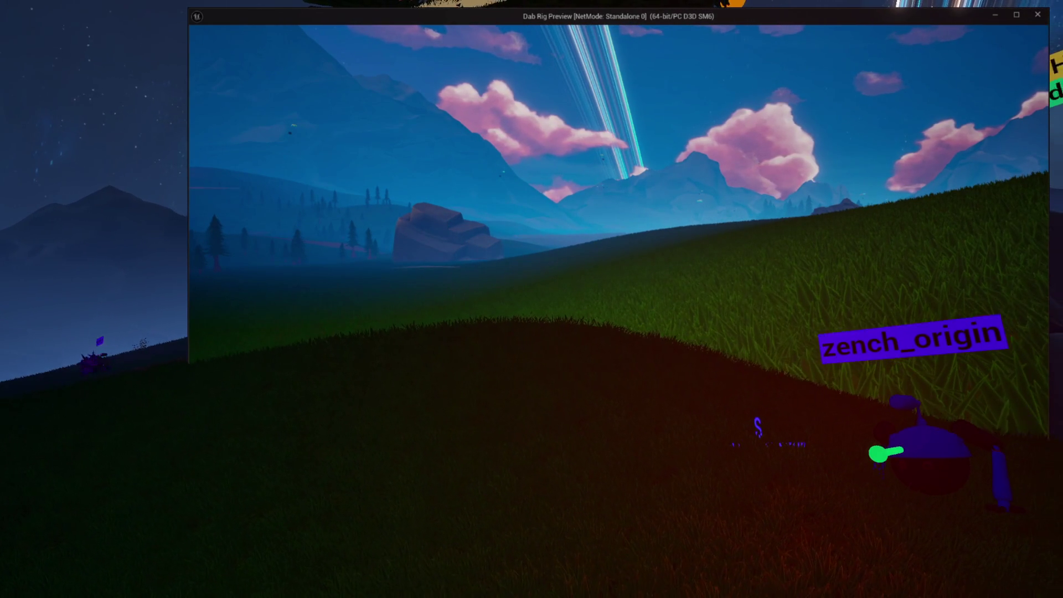
key("alt+F4")
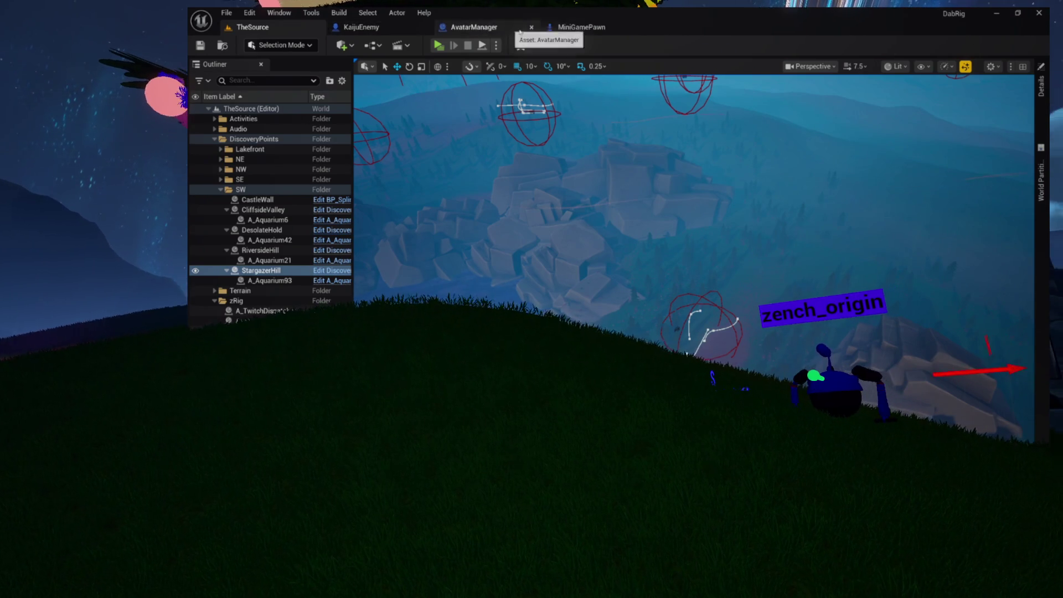
Split SpawnActor Kaiju Enemy's Spawn Transform pin and wire the offset vector into its Location
left_click(468, 27)
scroll(676, 239, "up", 5)
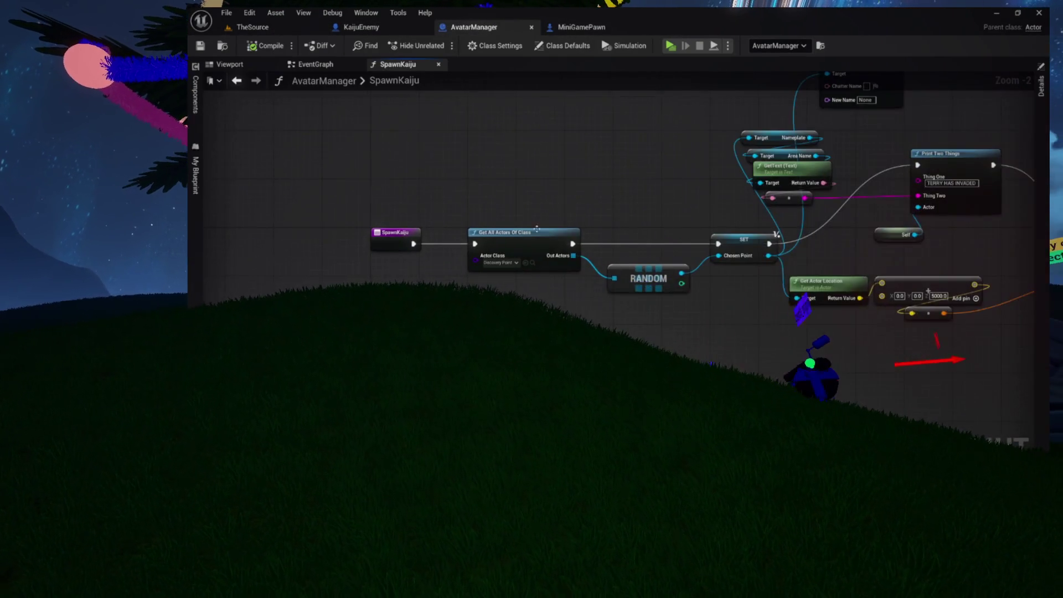
left_click_drag(676, 239, 440, 252)
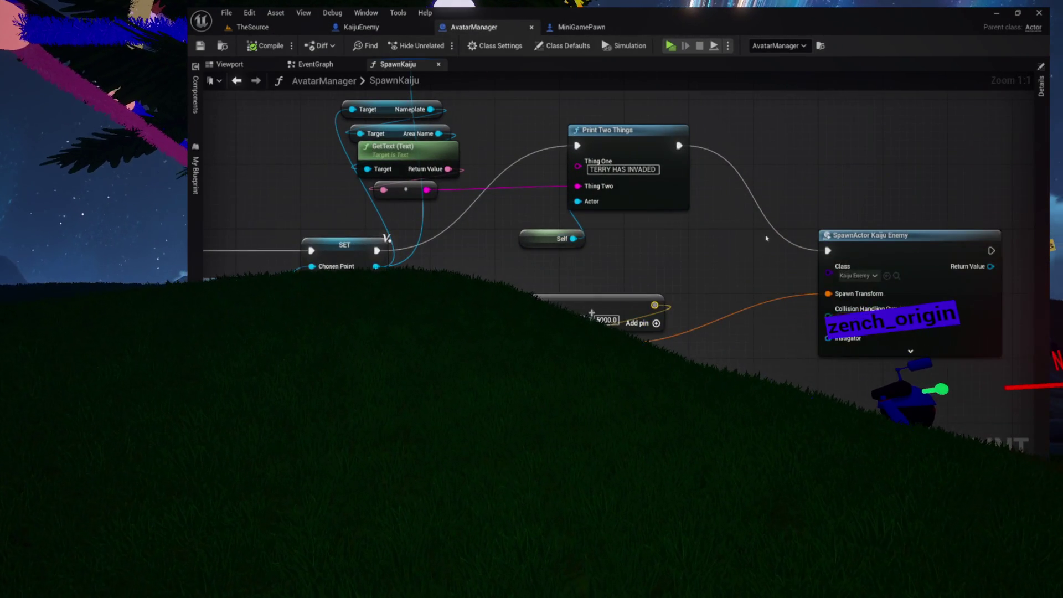
left_click_drag(767, 239, 645, 252)
right_click(714, 311)
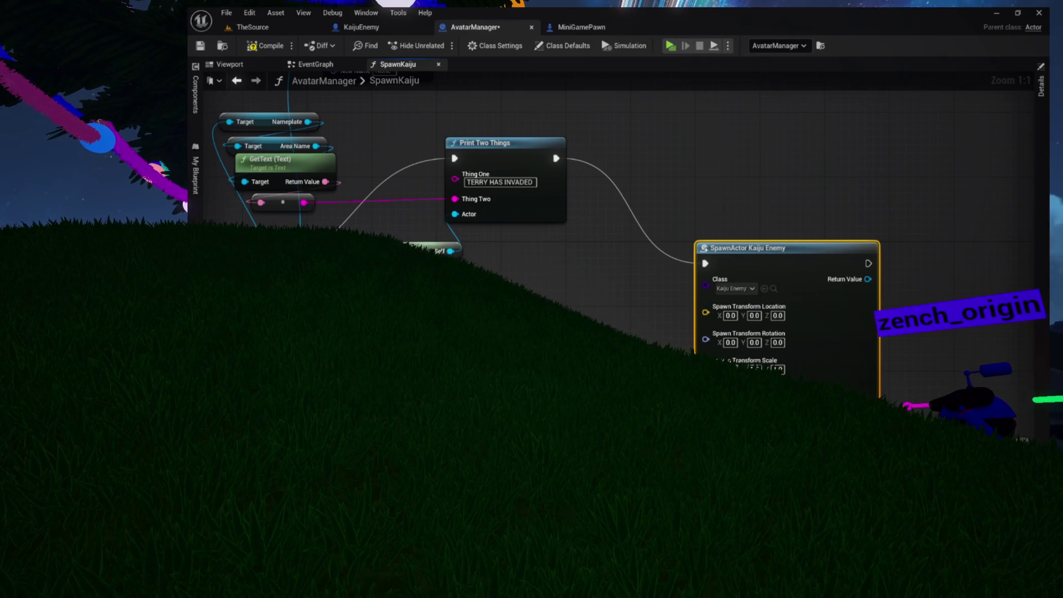
left_click_drag(705, 312, 570, 214)
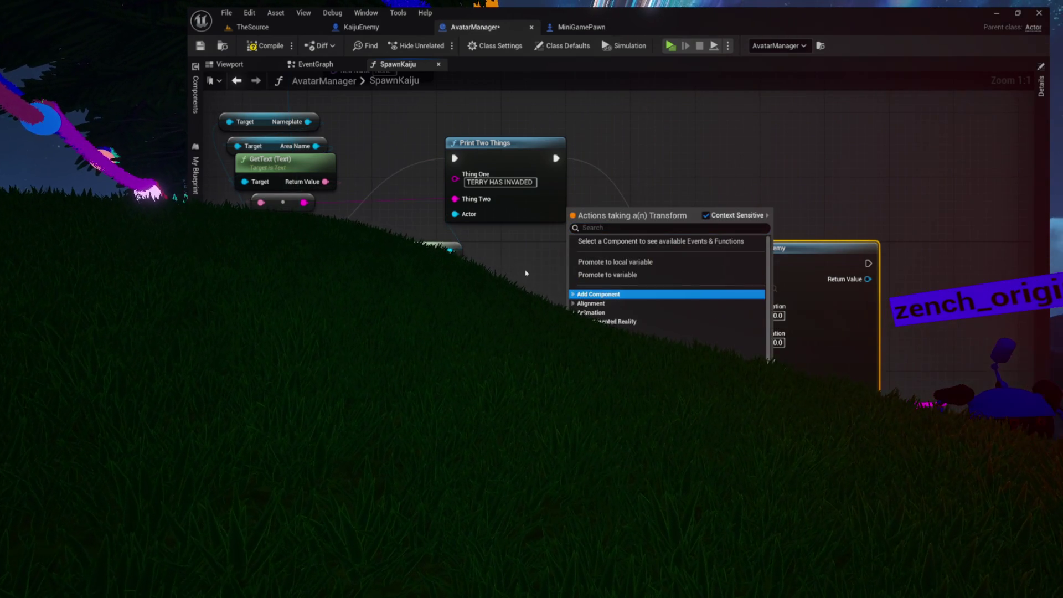
left_click(545, 281)
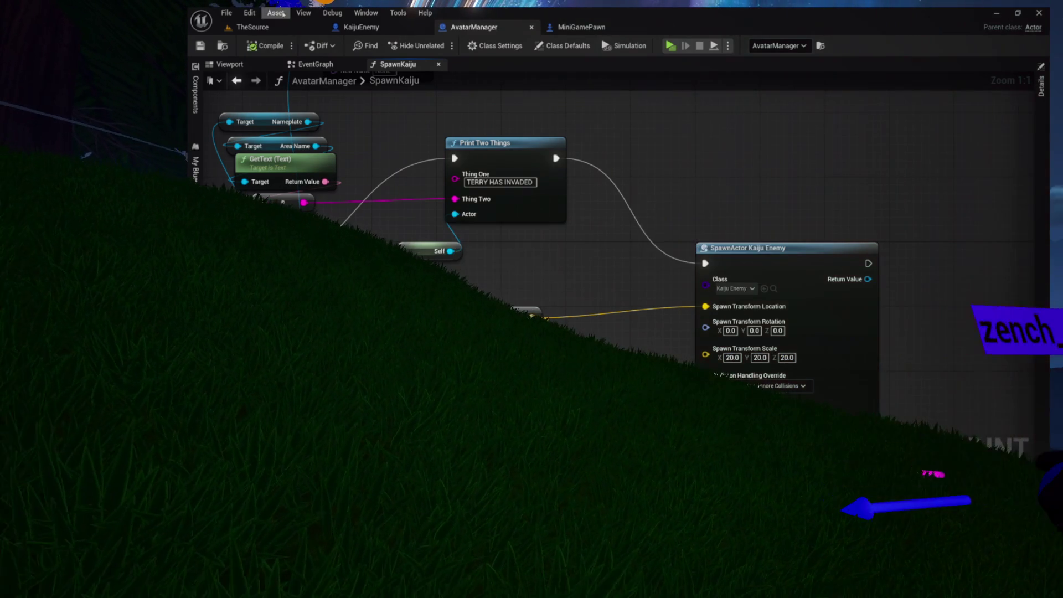
left_click(252, 27)
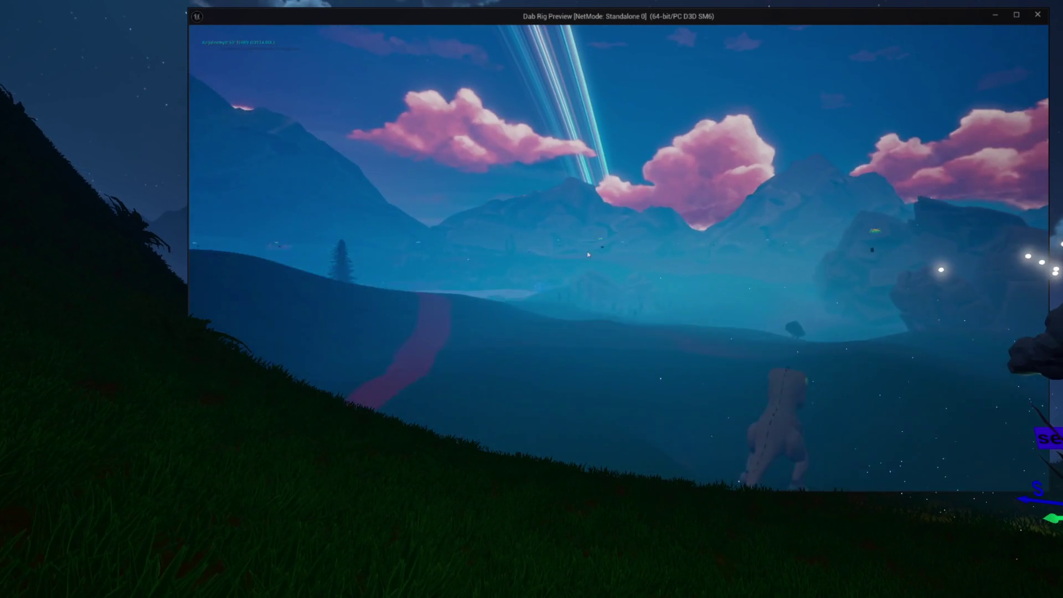
key("Escape")
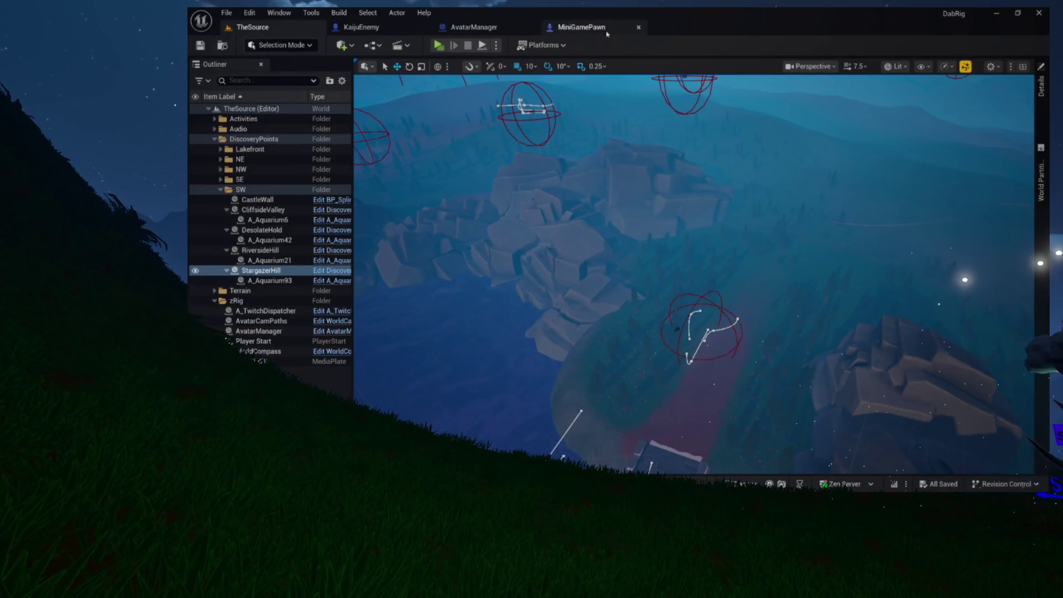
Review the MiniGamePawn and SpawnKaiju graphs, return to TheSource, and open the in-game menu
left_click(600, 29)
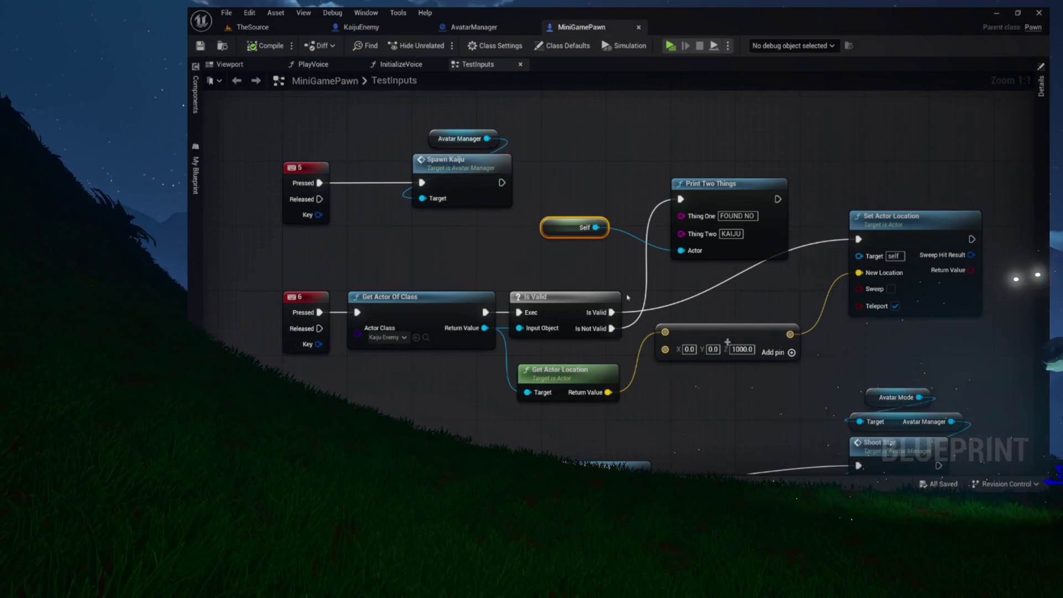
left_click(474, 27)
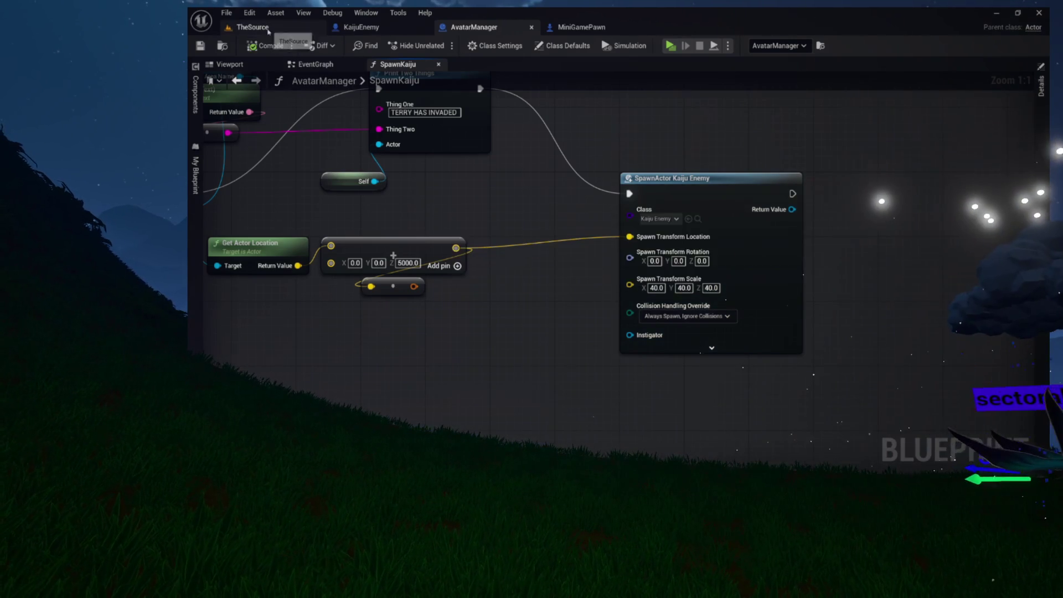
left_click(250, 27)
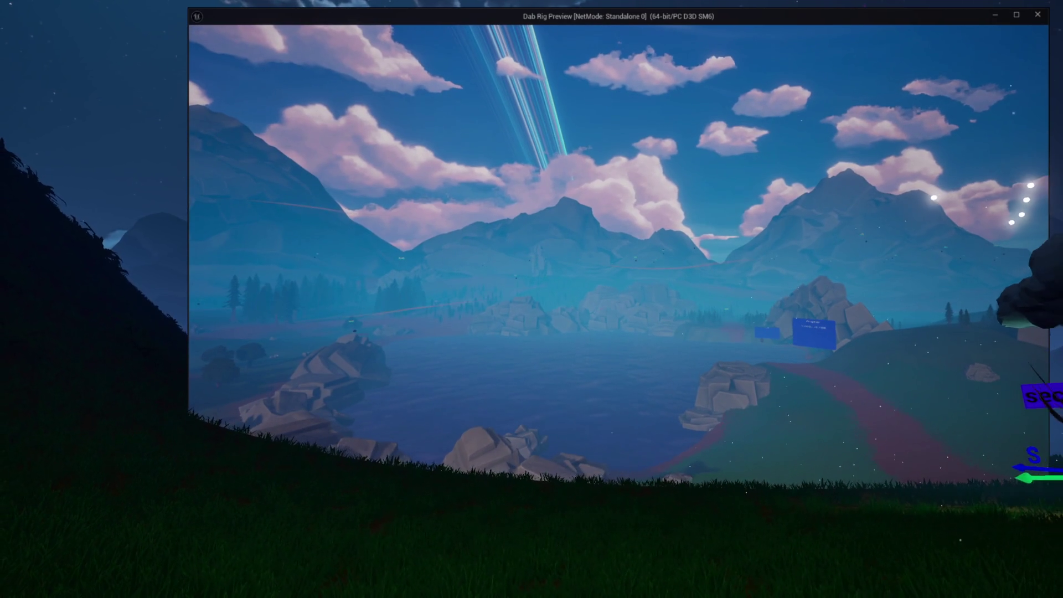
key("Escape")
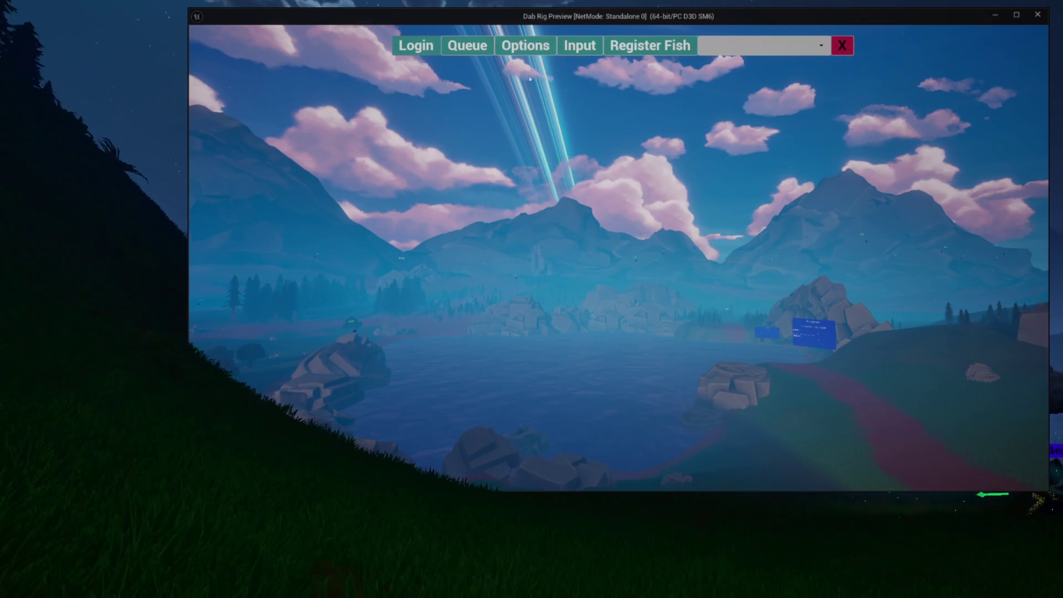
Close the in-game menu bar, watch the kaiju, then stop the test run with Esc
left_click(843, 46)
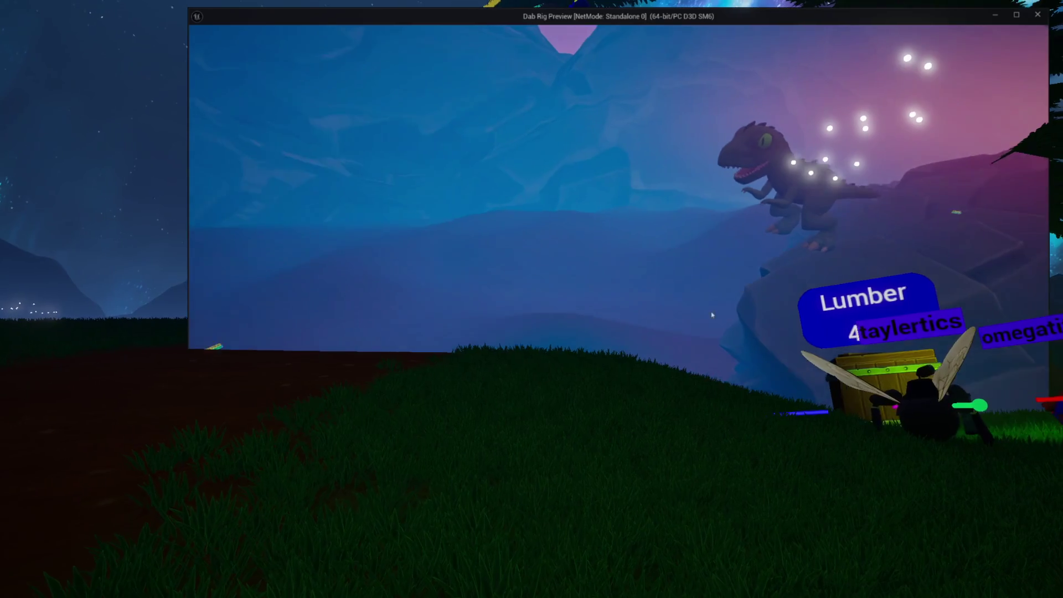
key("Escape")
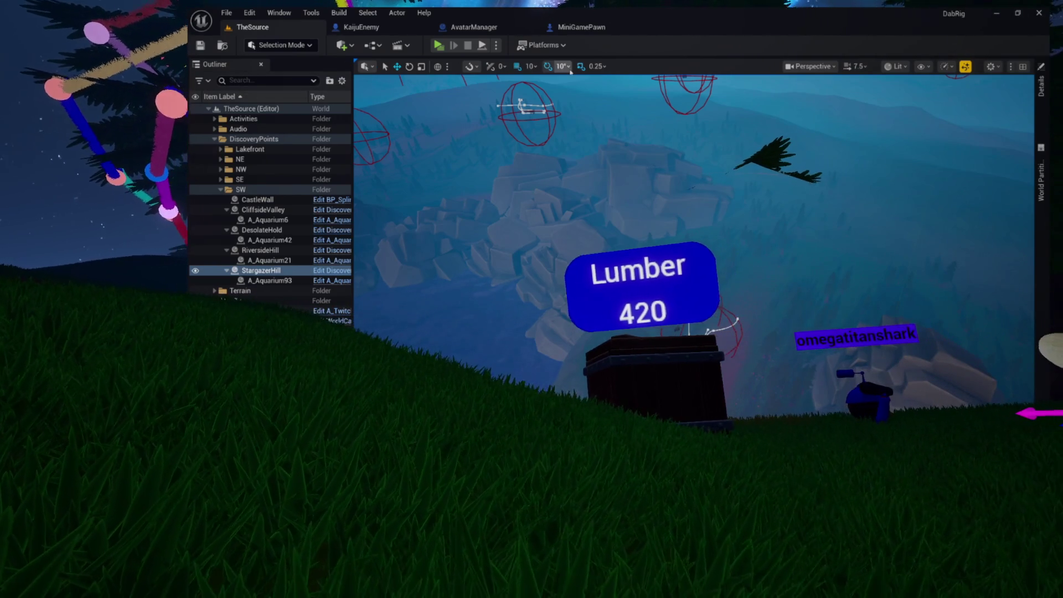
left_click(582, 27)
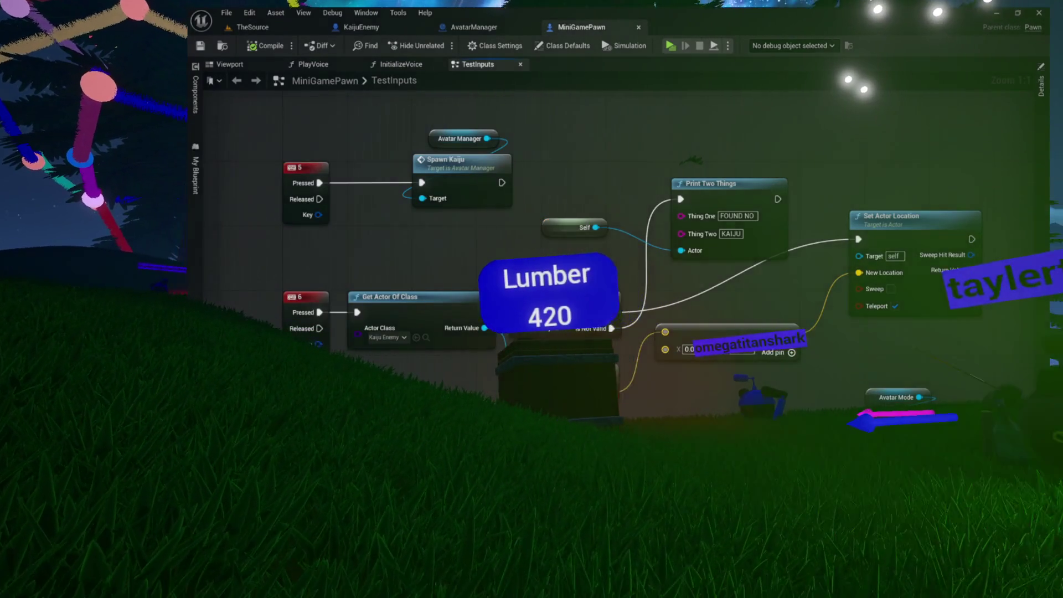
Set SpawnKaiju's spawn scale to 60 on X, Y and Z and compile AvatarManager
left_click_drag(612, 175, 460, 143)
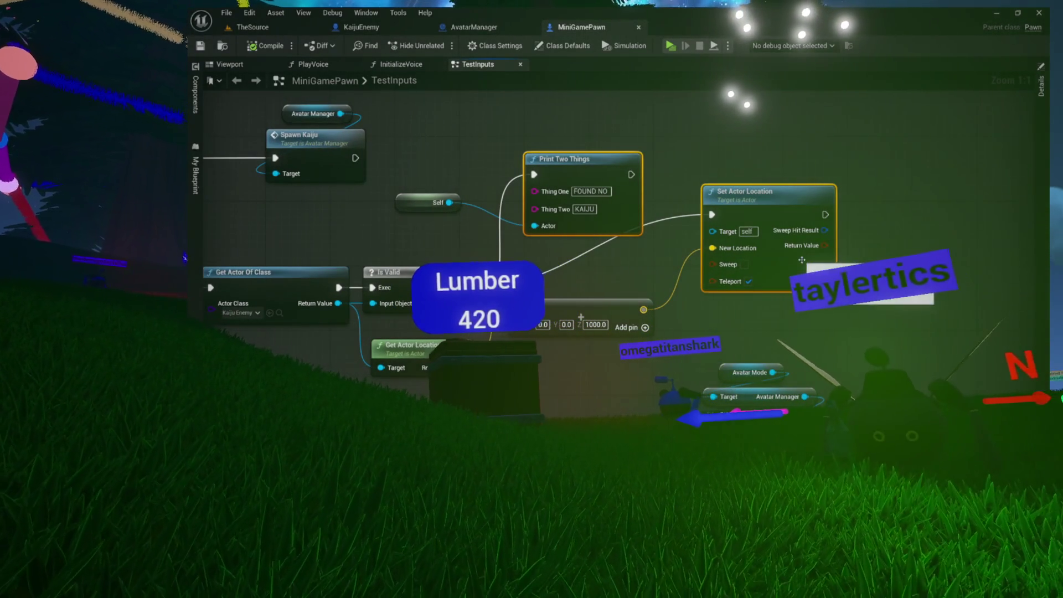
left_click_drag(465, 226, 485, 223)
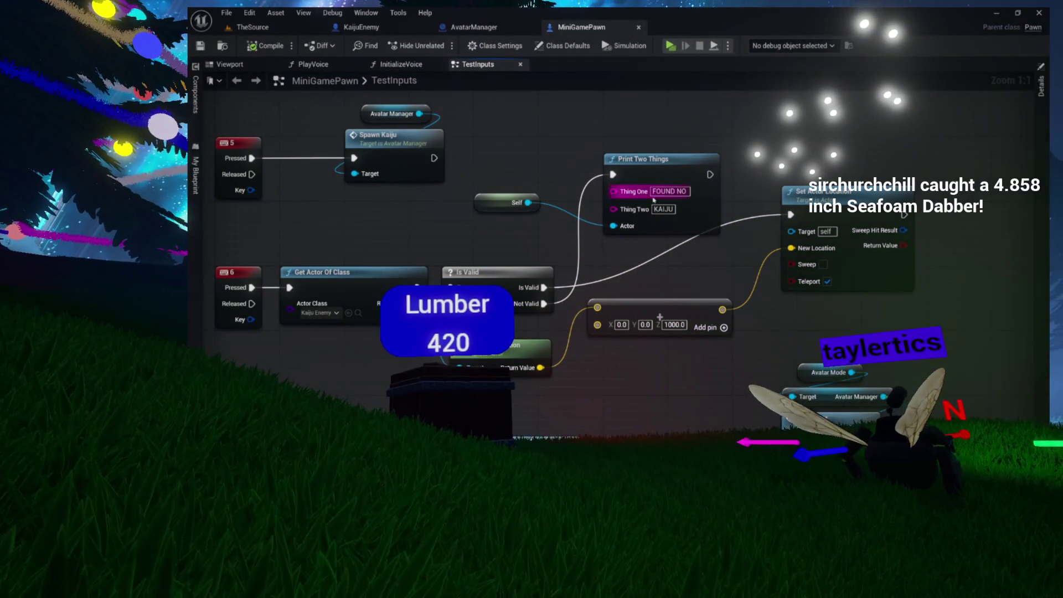
left_click(485, 27)
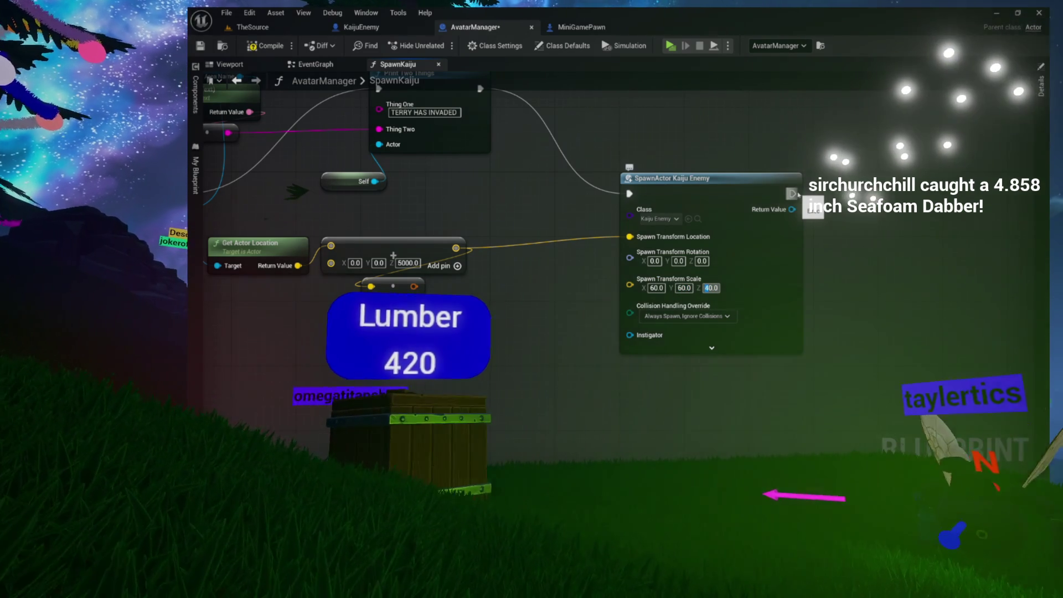
type("60")
left_click(272, 47)
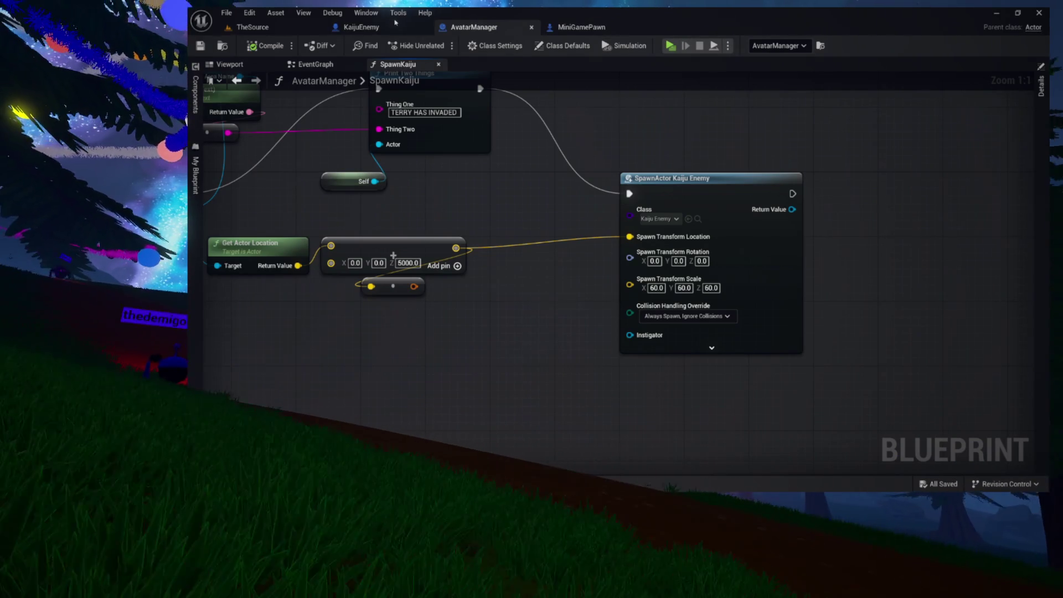
Show the KaijuEnemy blueprint's Viewport with the green kaiju model and its component list
left_click(361, 27)
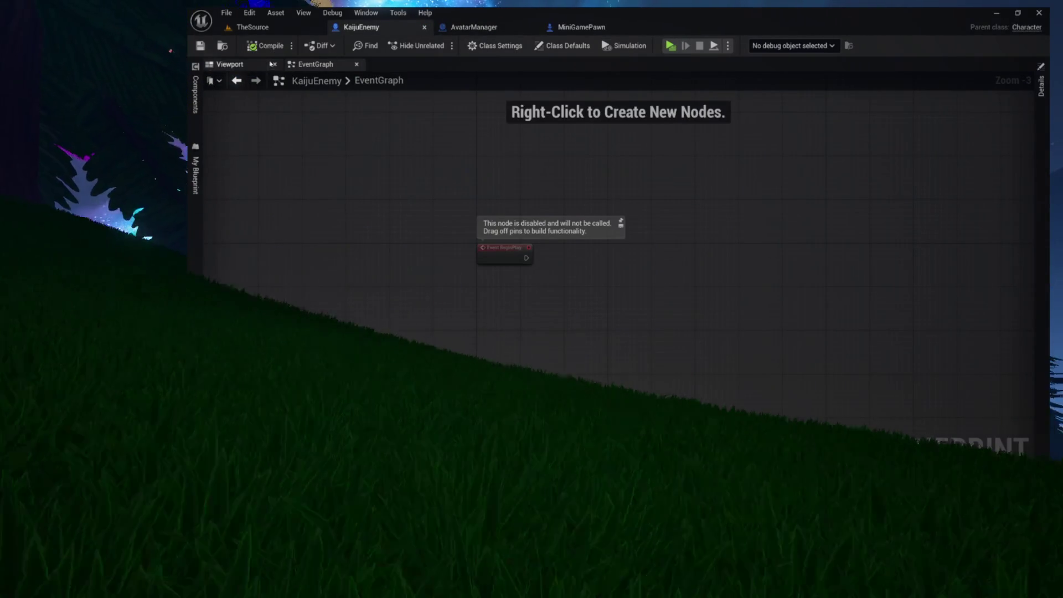
left_click(232, 64)
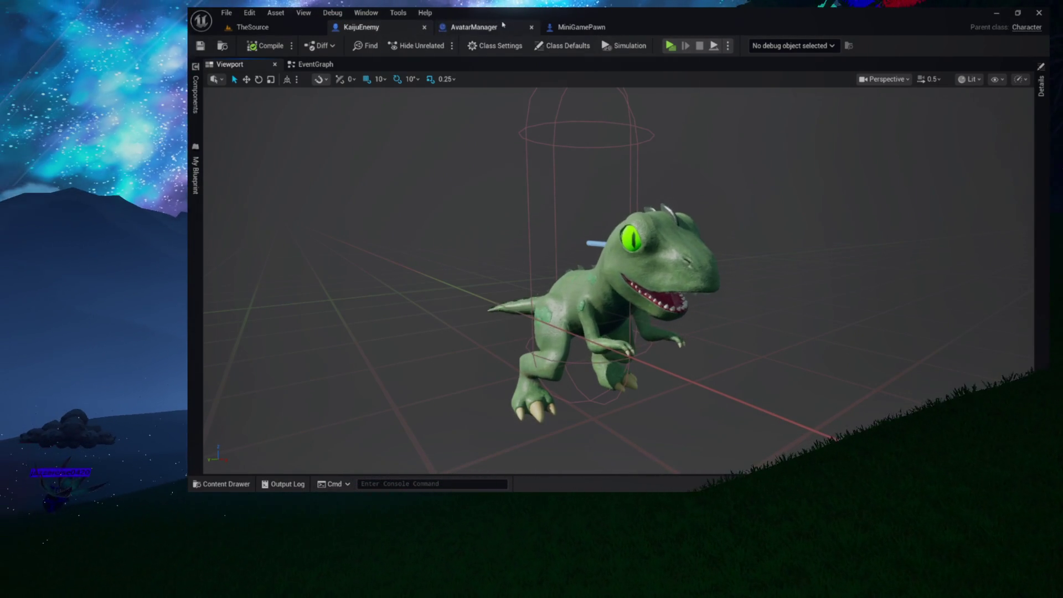
left_click(199, 132)
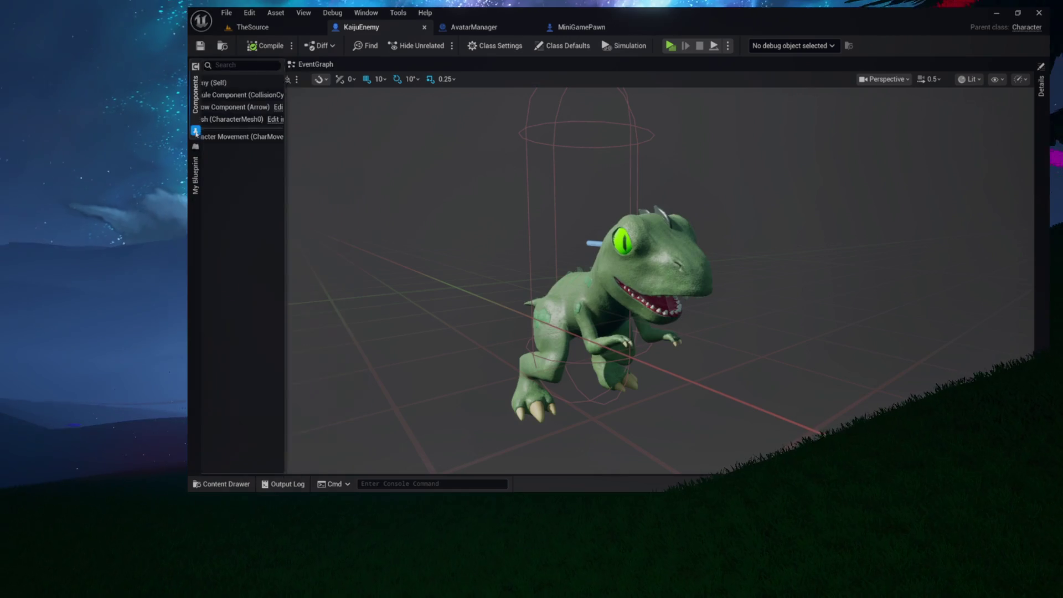
Raise KaijuEnemy's Max Step Height to 5000 cm, then stop the test run
left_click(1042, 86)
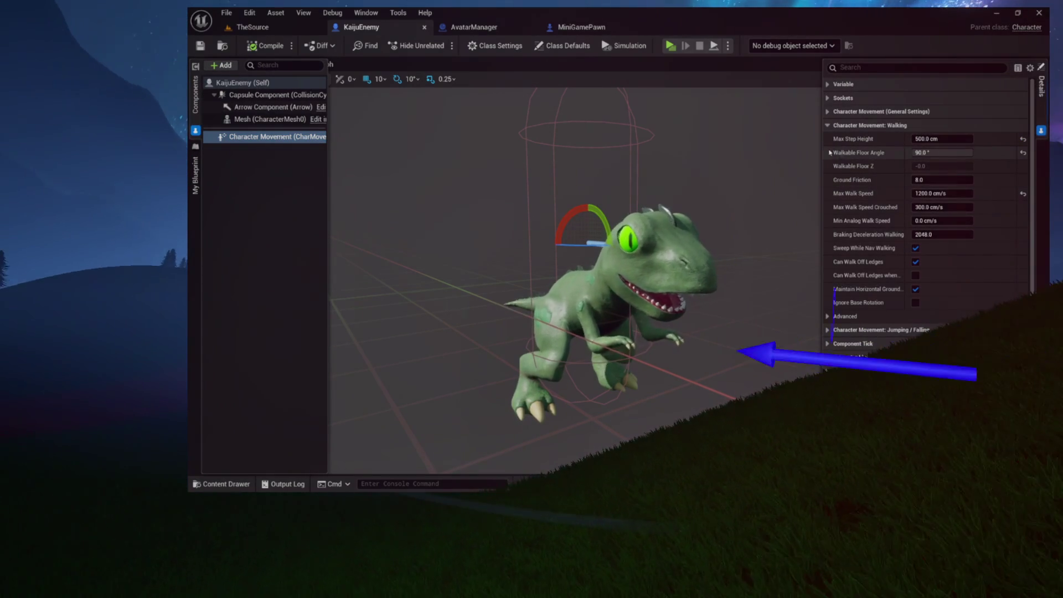
mouse_move(847, 141)
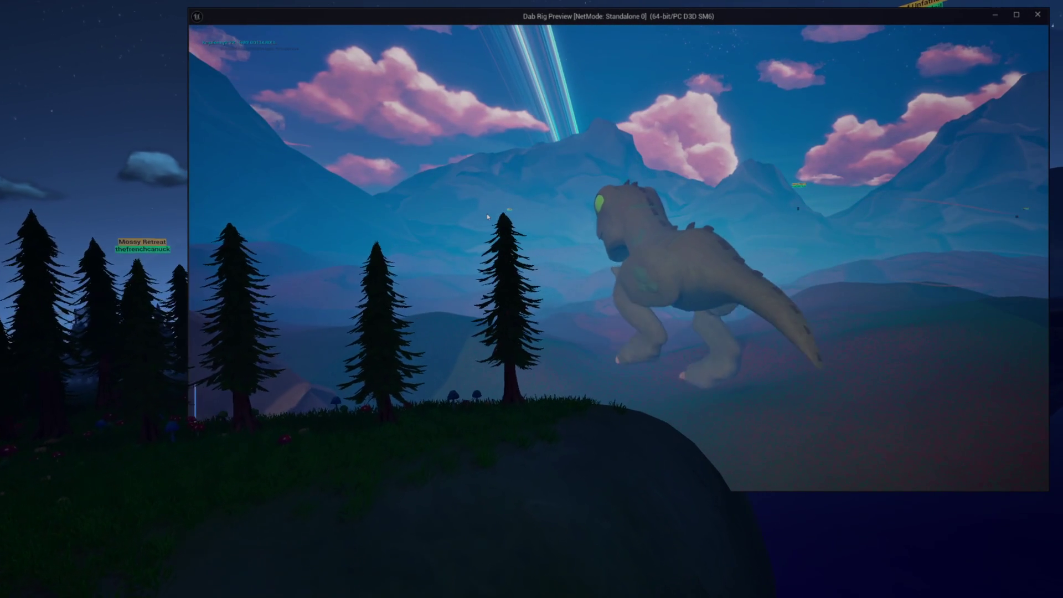
key("Escape")
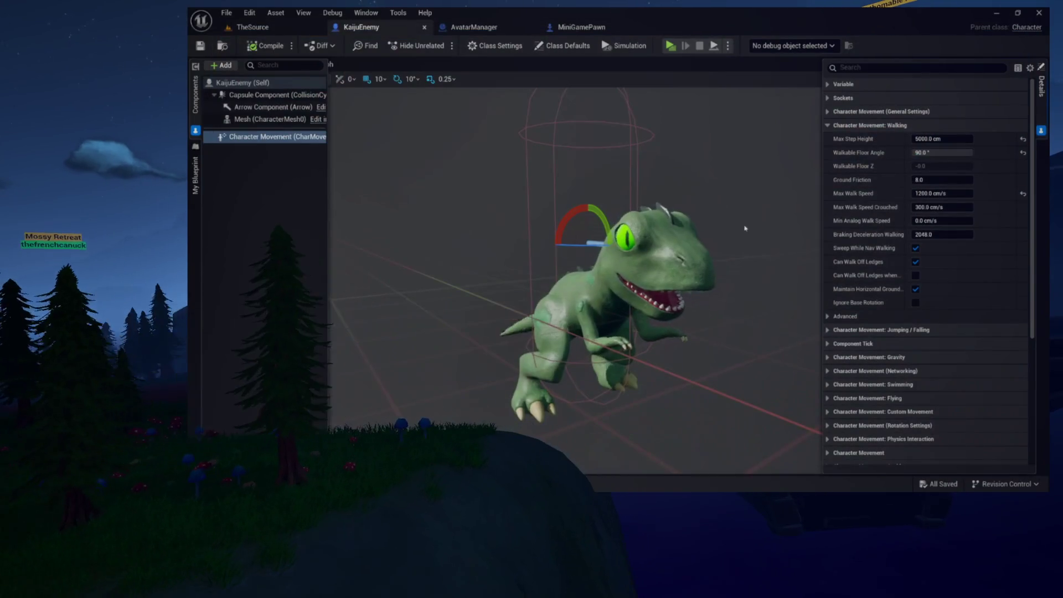
Back in the SpawnKaiju graph, add a Get Avatar Mode node
left_click(493, 27)
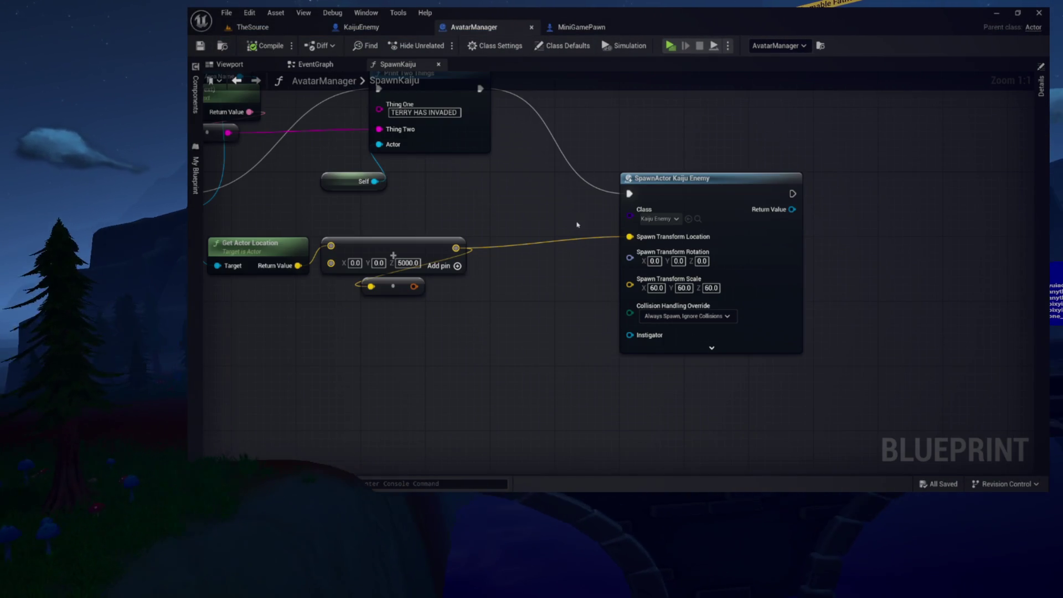
left_click_drag(519, 211, 683, 312)
left_click_drag(537, 205, 678, 252)
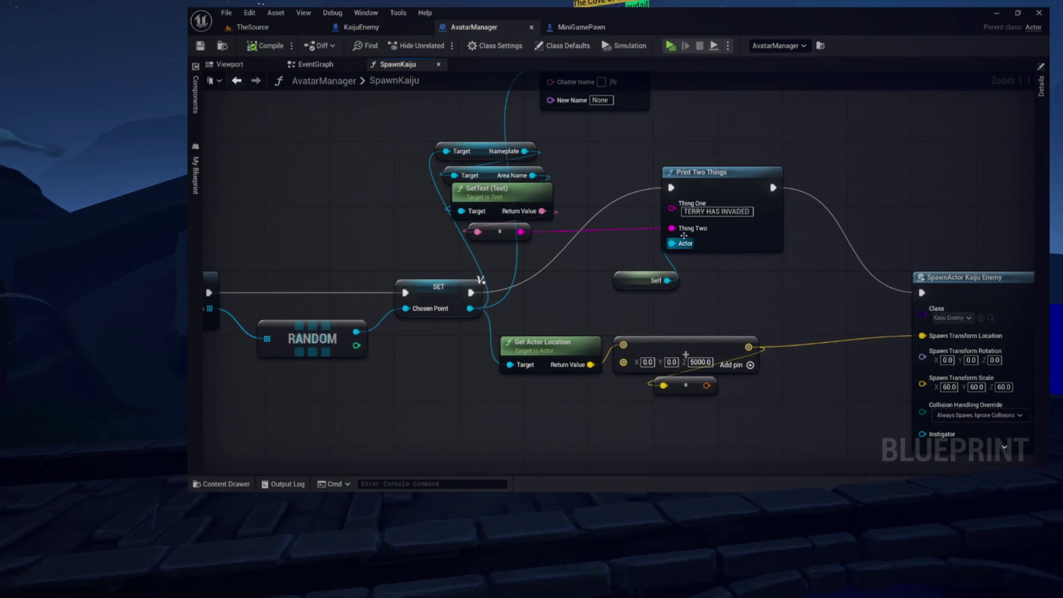
left_click(678, 252)
right_click(717, 170)
type("hud")
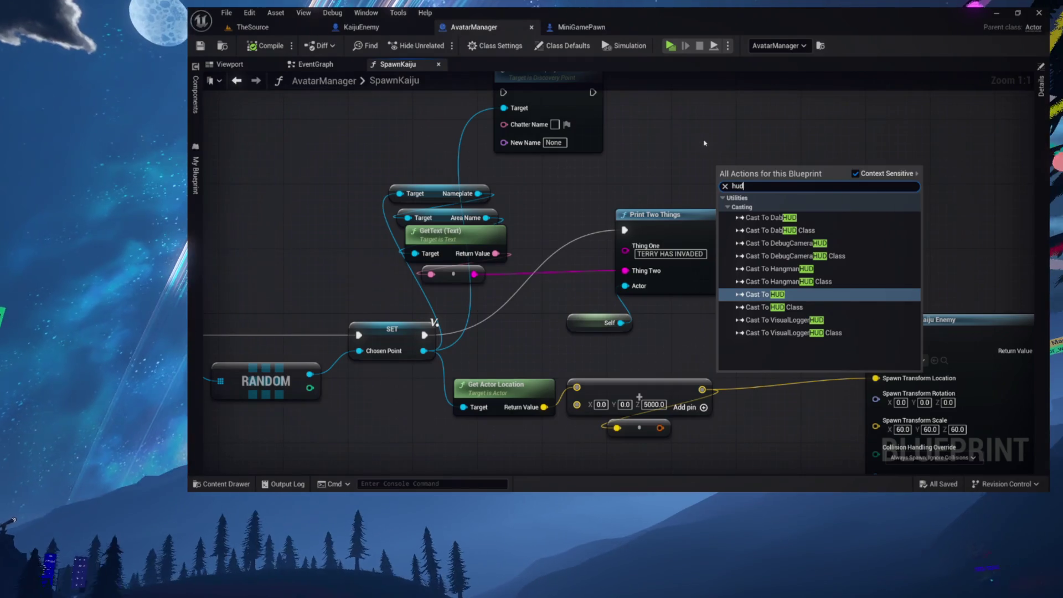
right_click(645, 163)
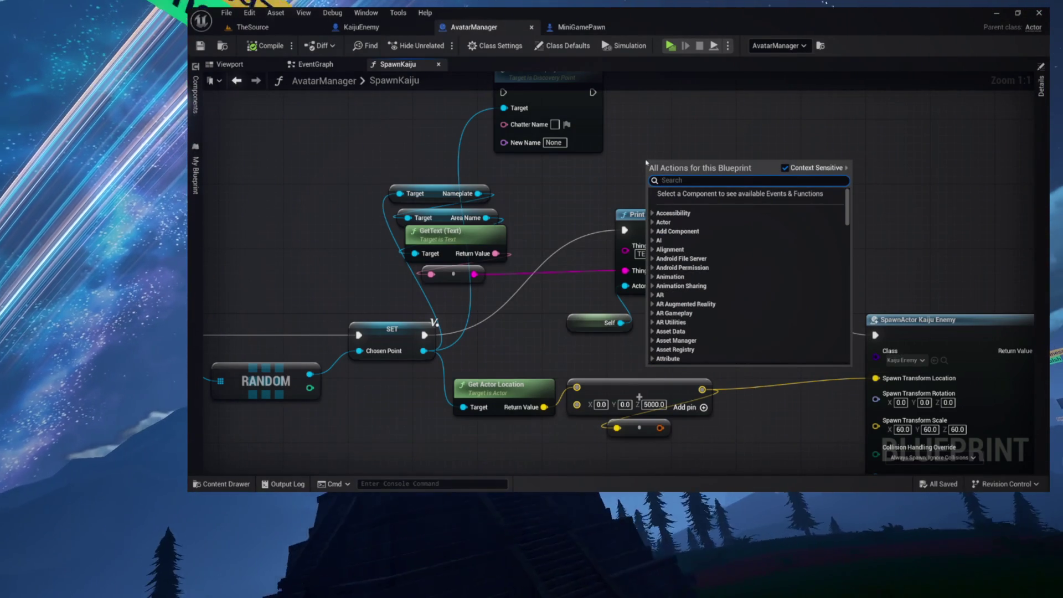
type("get ")
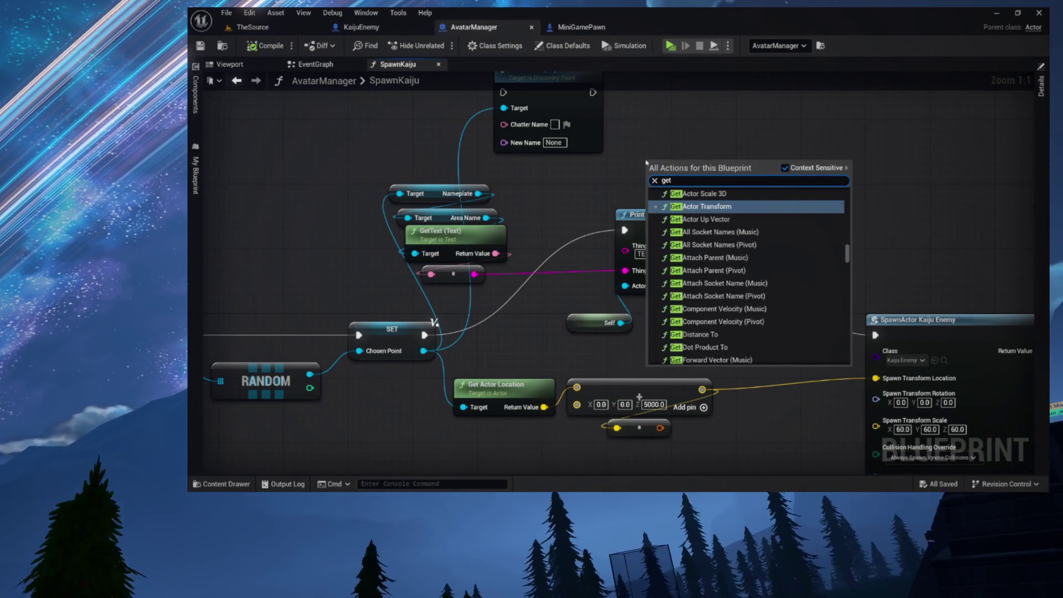
type("avat")
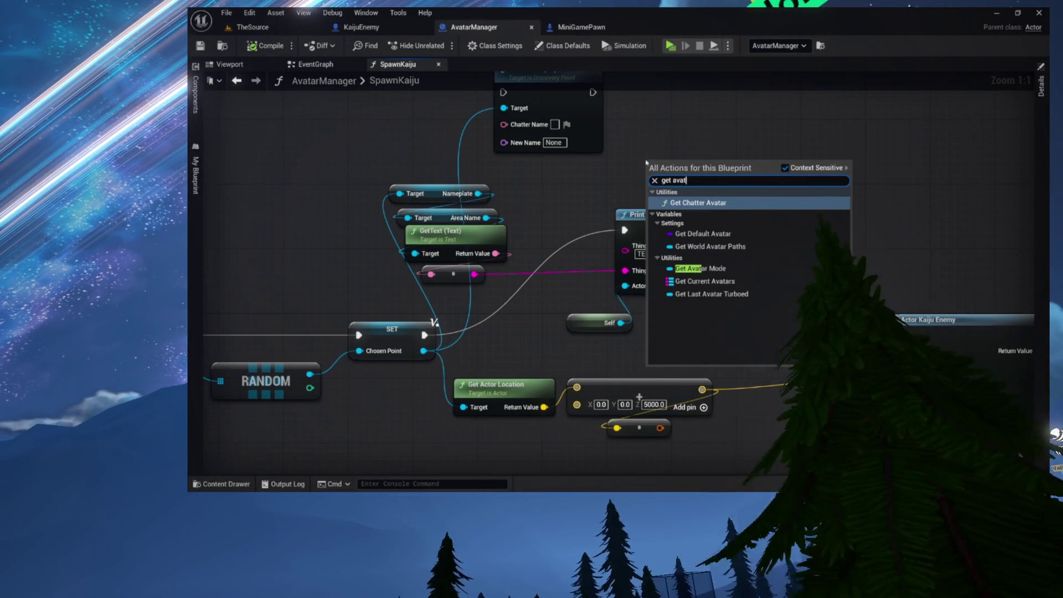
type("ar mode")
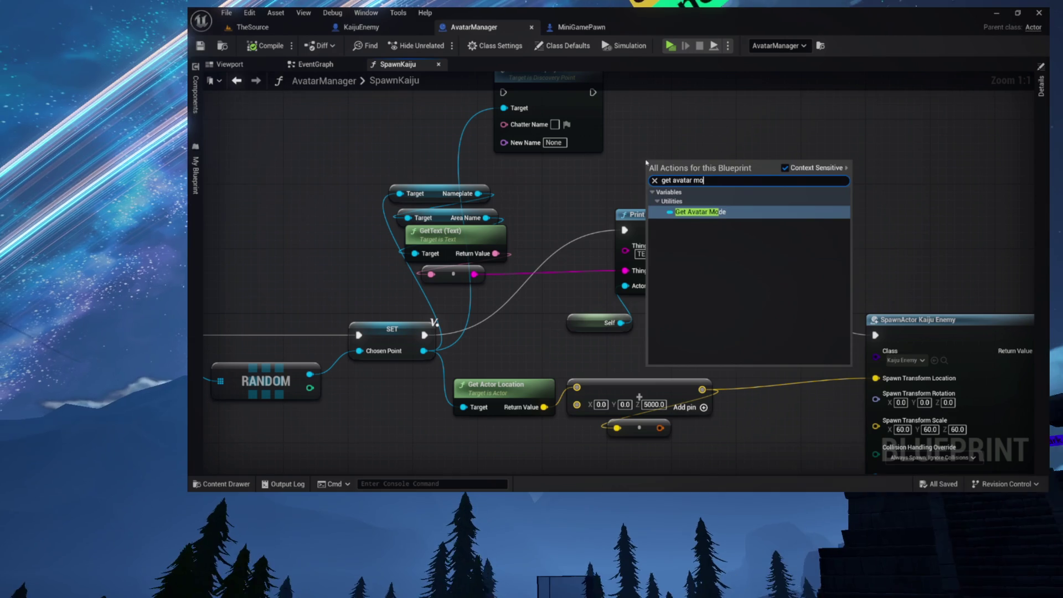
key("Return")
Add a HUDObject getter from Avatar Mode and move both nodes up-left
left_click_drag(693, 170, 775, 147)
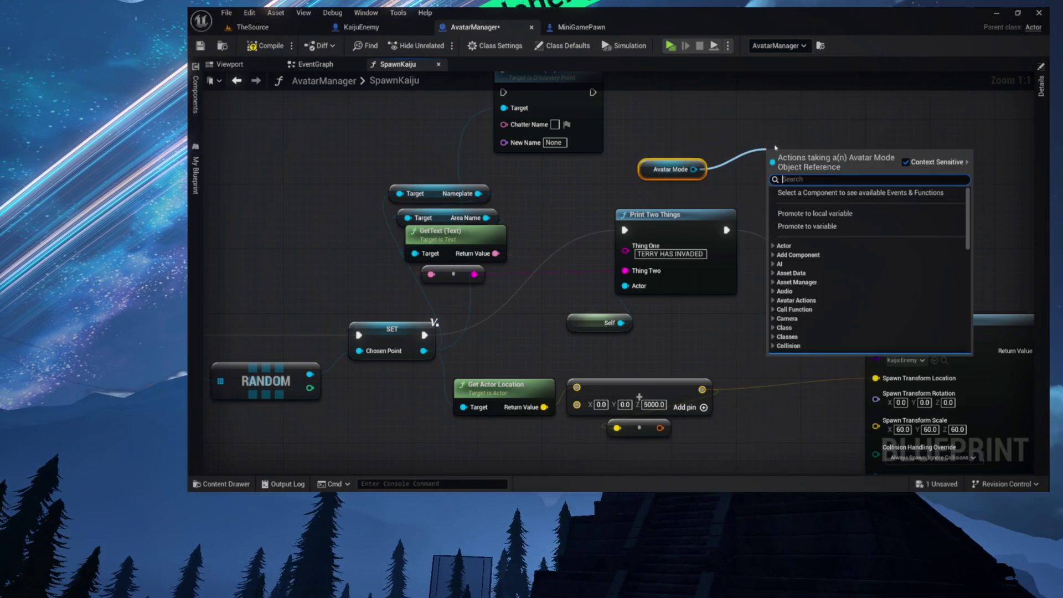
type("hud")
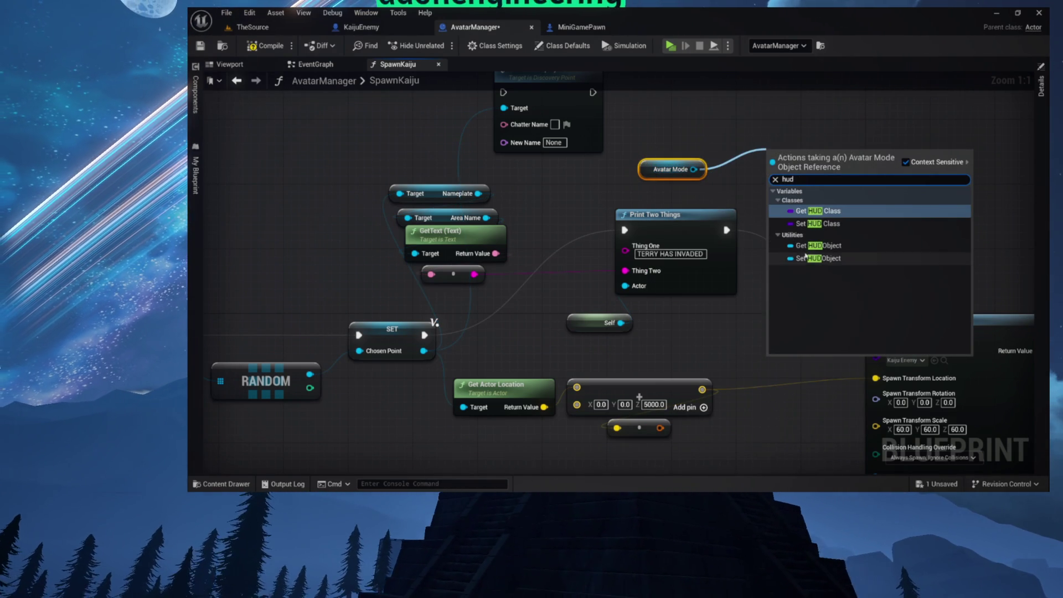
left_click(817, 247)
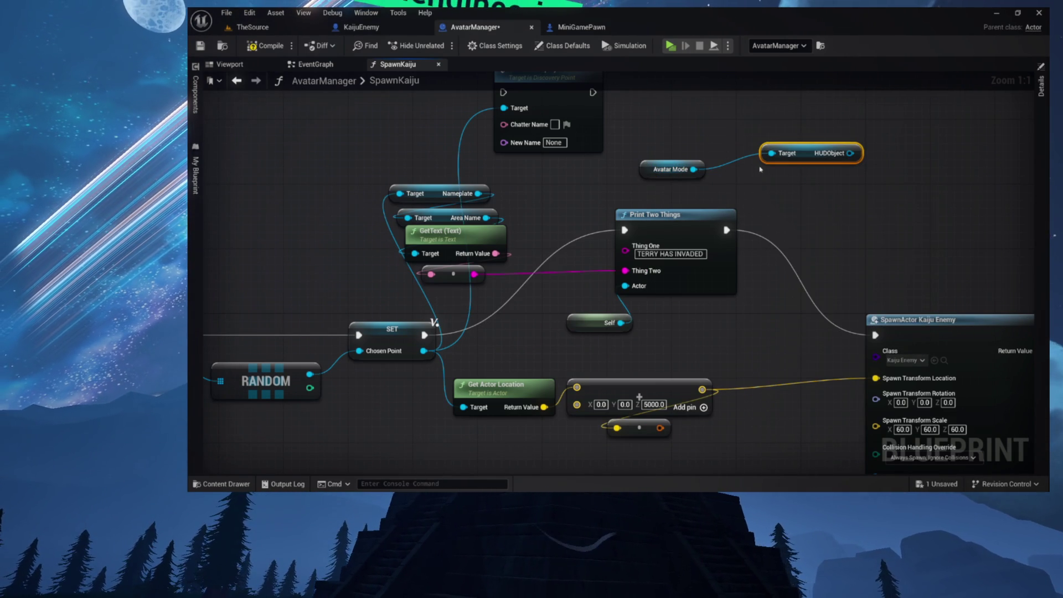
left_click_drag(655, 164, 638, 225)
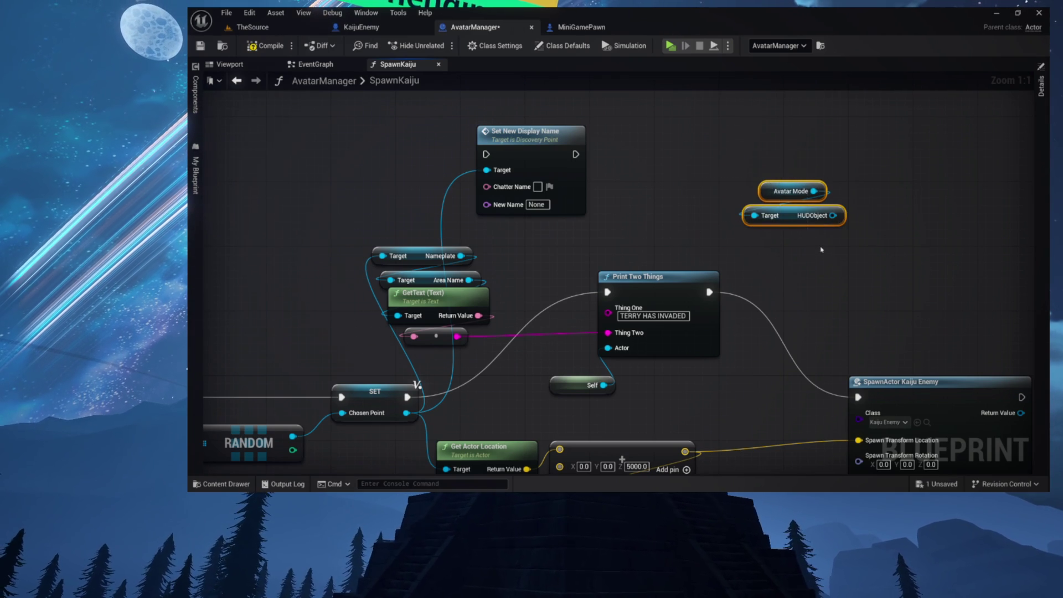
left_click_drag(786, 216, 689, 174)
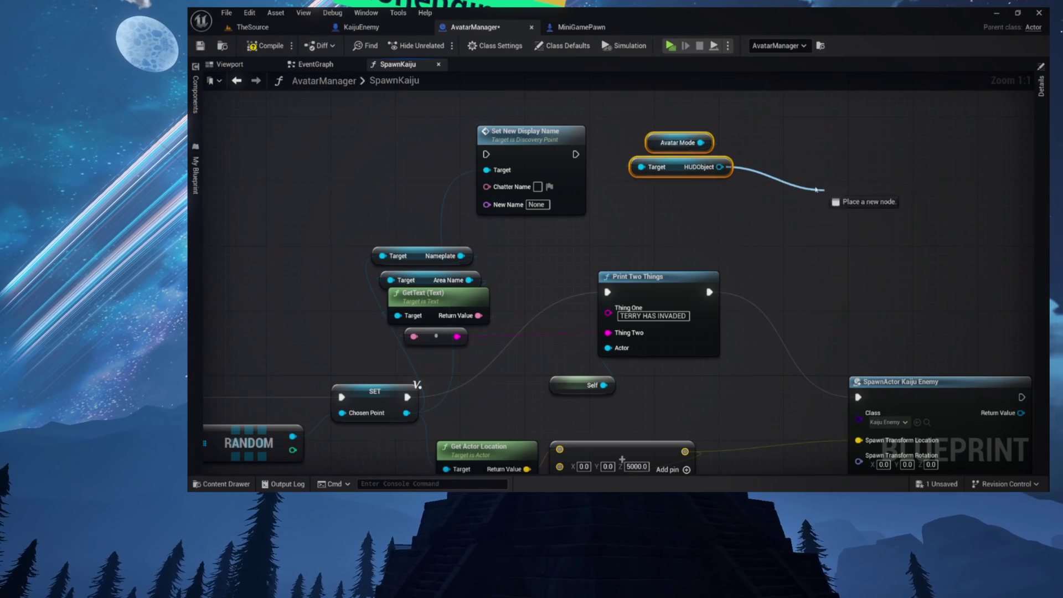
Add a Notify node targeting the HUDObject
left_click_drag(825, 192, 825, 192)
type("nto")
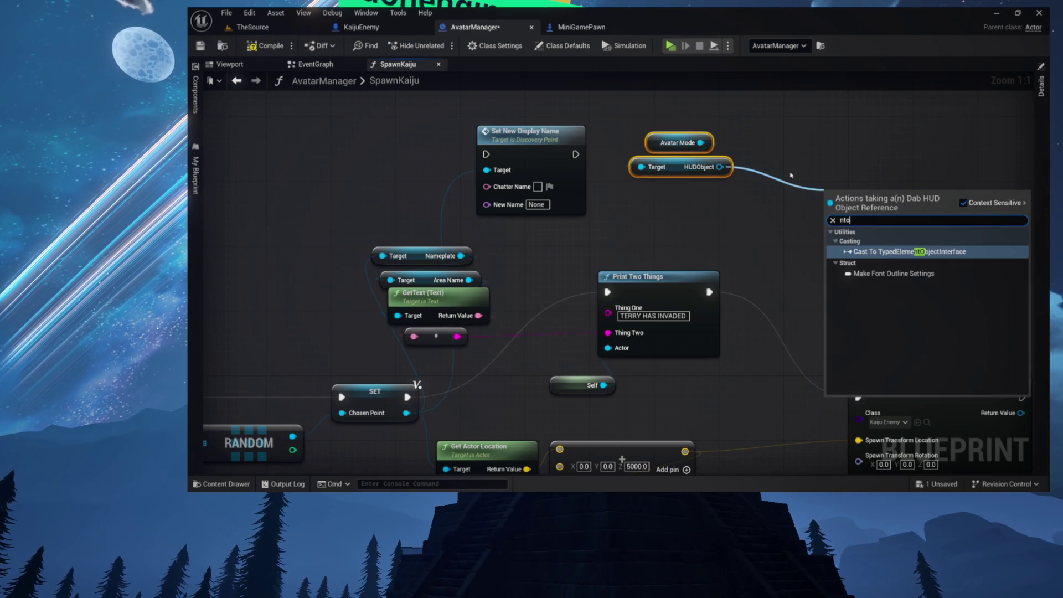
key("BackSpace")
key("BackSpace")
type("ot")
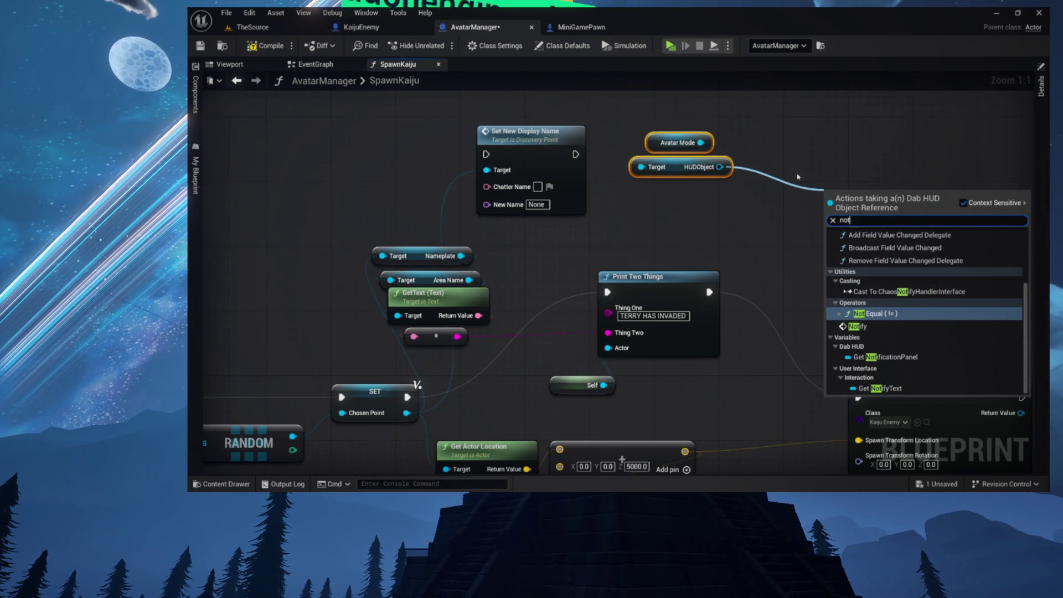
left_click(857, 327)
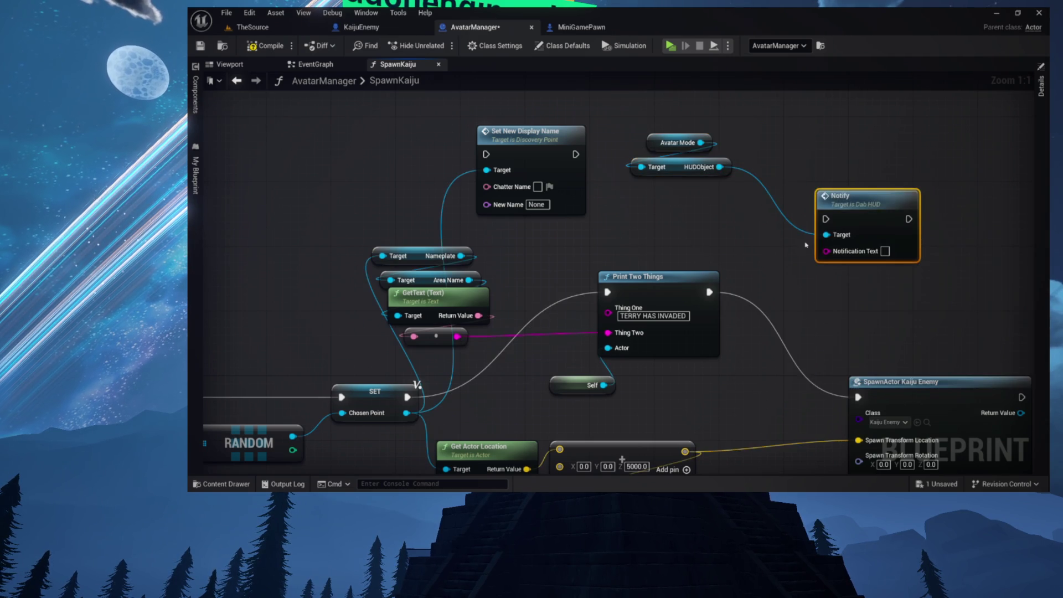
Place Notify under the HUDObject getter and move Print Two Things down-right
left_click_drag(701, 235, 788, 227)
left_click_drag(946, 195, 779, 195)
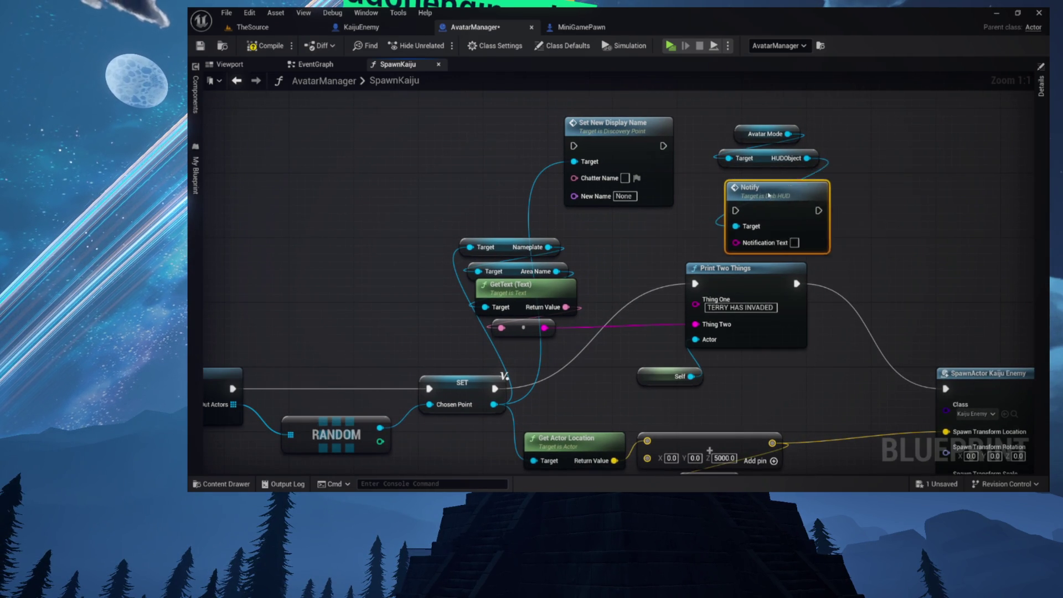
left_click_drag(614, 303, 598, 328)
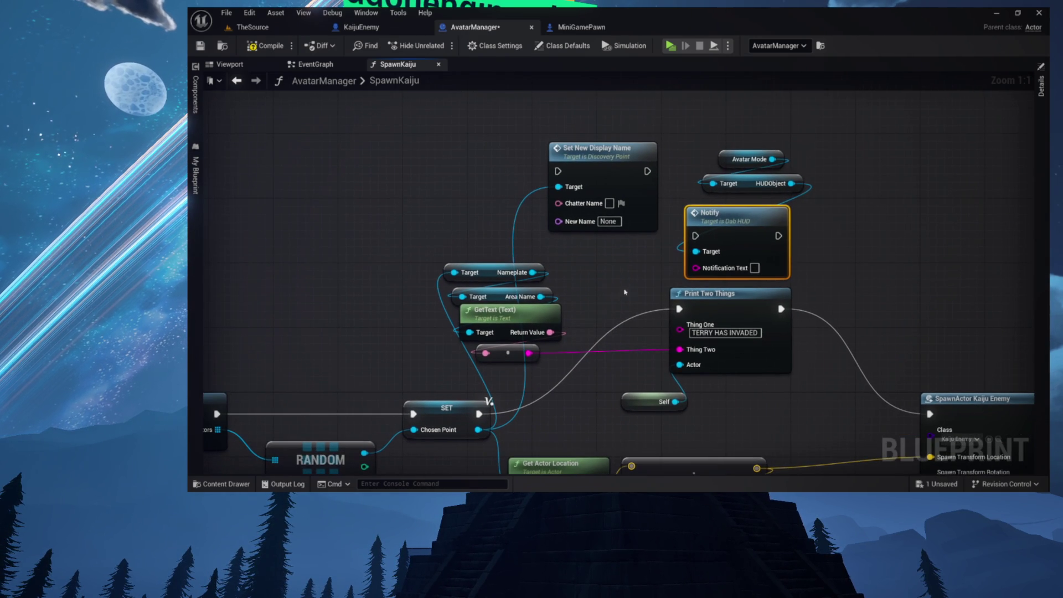
left_click_drag(704, 303, 785, 360)
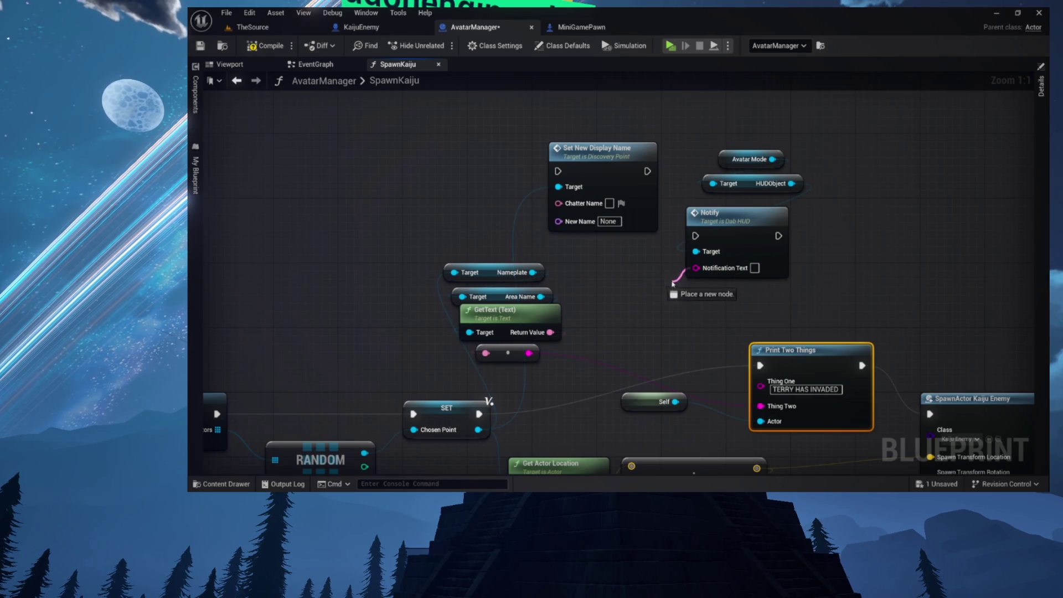
left_click_drag(675, 285, 674, 285)
left_click(570, 314)
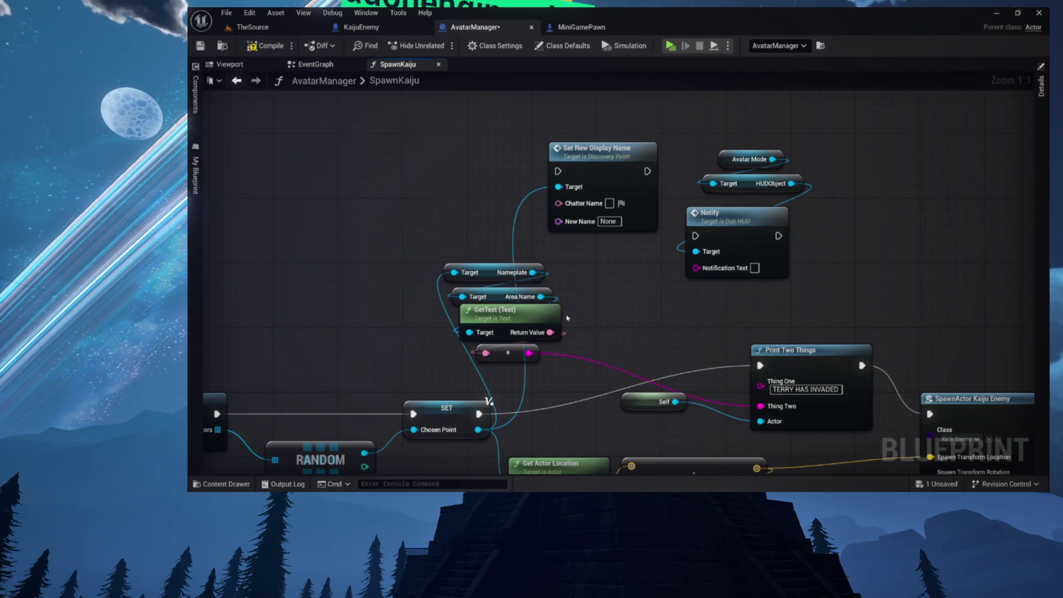
Add a Format Text node and wire its result into Notification Text
left_click_drag(553, 332, 588, 306)
type("format text")
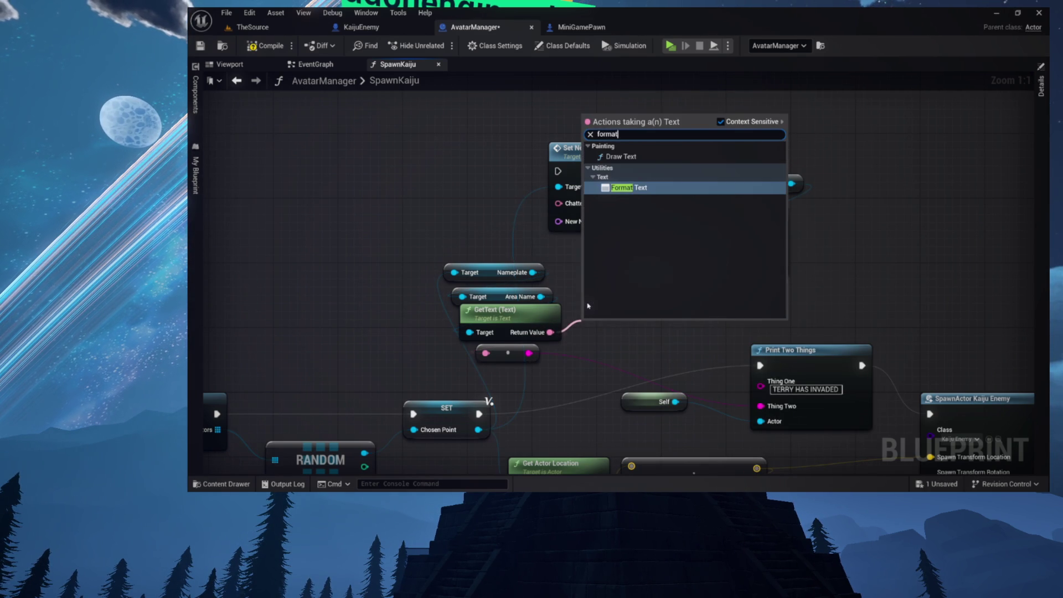
key("Return")
mouse_move(630, 349)
left_mouse_down()
mouse_move(662, 330)
mouse_move(624, 325)
left_mouse_up()
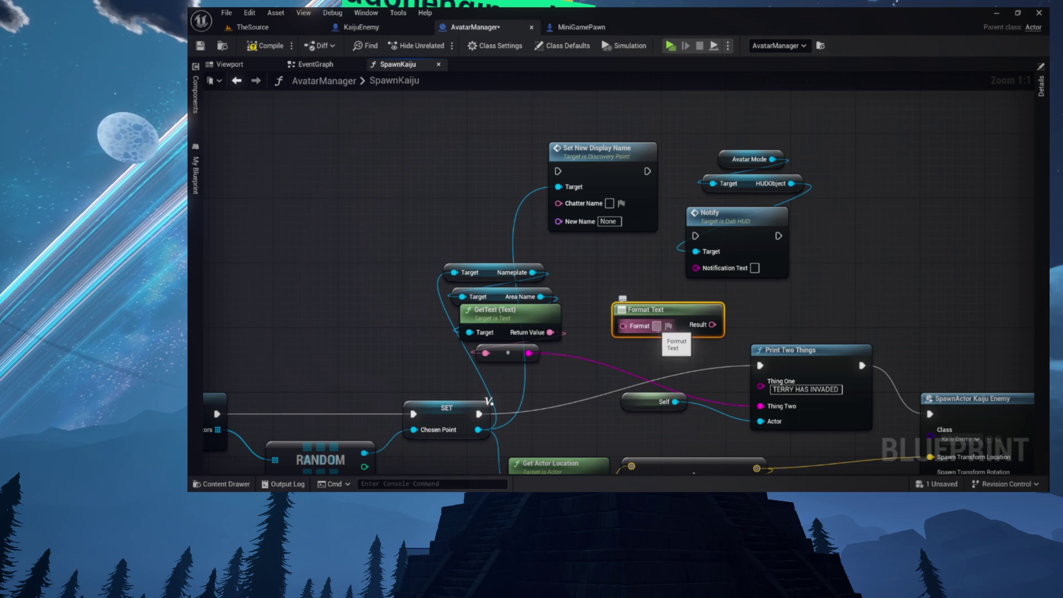
mouse_move(711, 325)
left_mouse_down()
mouse_move(675, 277)
mouse_move(704, 269)
left_mouse_up()
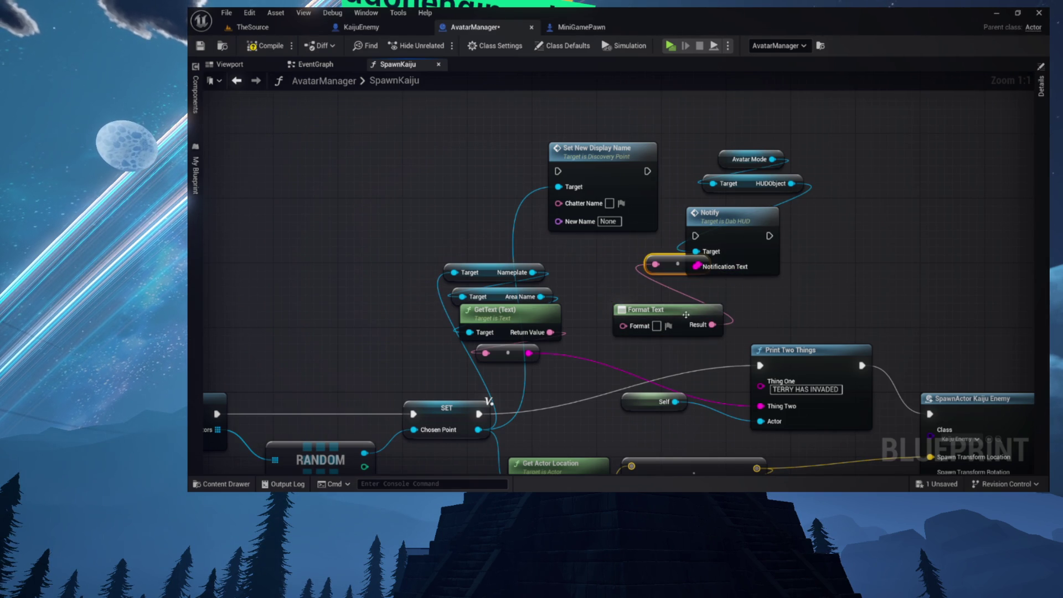
Move Thing One's text into Format Text as 'TERRY HAS INVADED {discovery}'
mouse_move(780, 331)
left_mouse_down()
mouse_move(793, 267)
mouse_move(741, 299)
left_mouse_up()
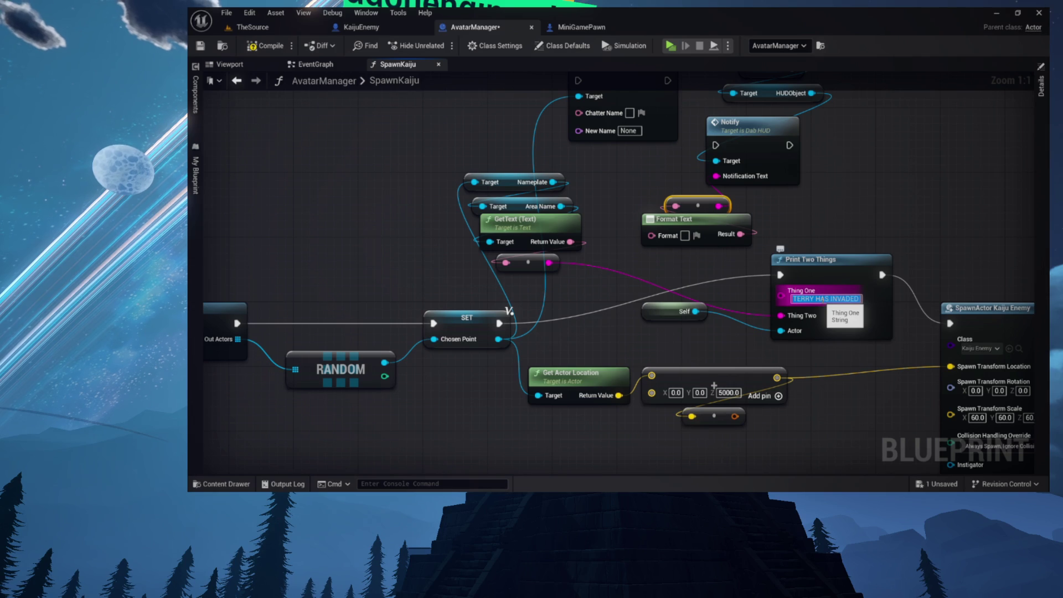
key("BackSpace")
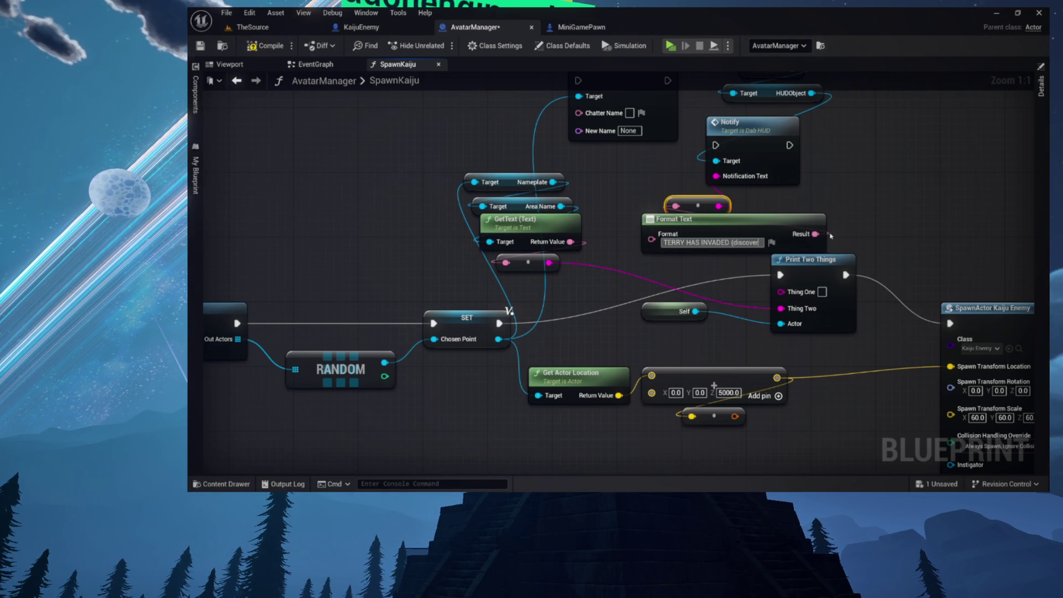
type("y")
key("Return")
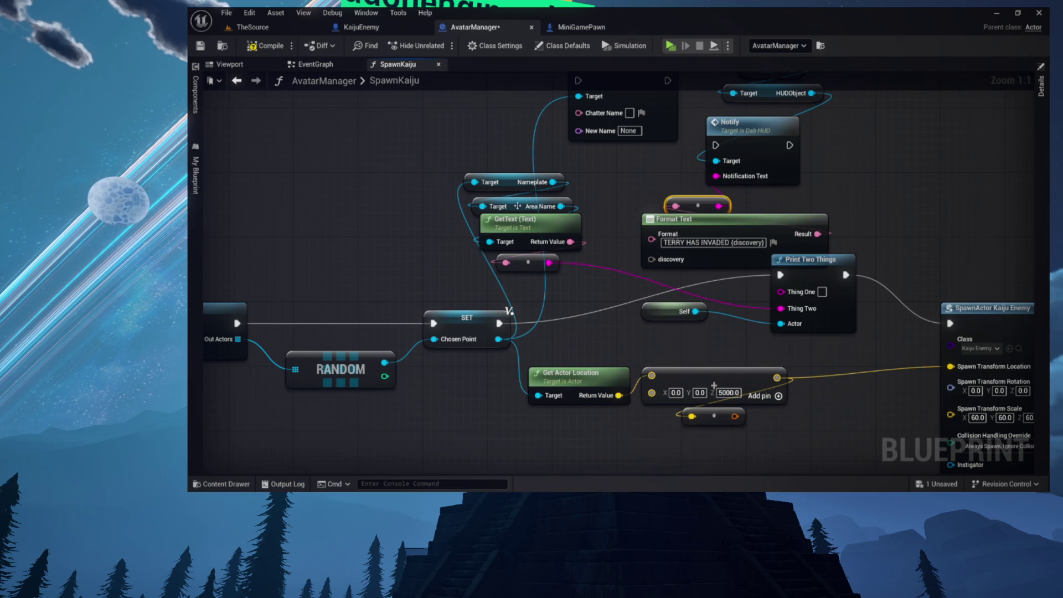
Connect GetText's return value to Format Text's discovery input
left_click_drag(775, 269, 798, 310)
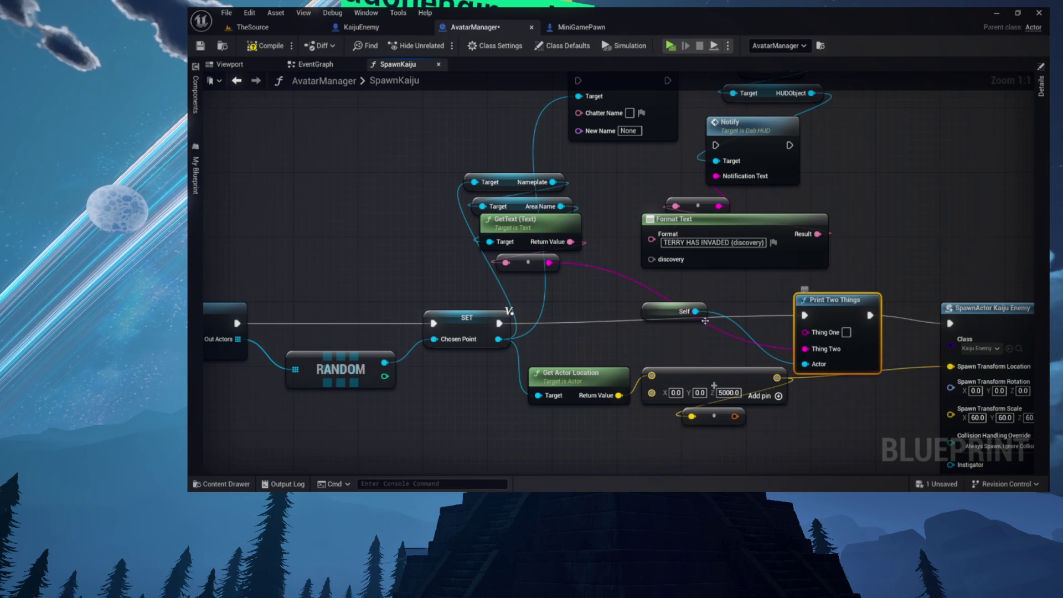
left_click_drag(529, 261, 537, 280)
mouse_move(569, 244)
left_mouse_down()
mouse_move(631, 266)
mouse_move(651, 259)
left_mouse_up()
left_click(628, 262)
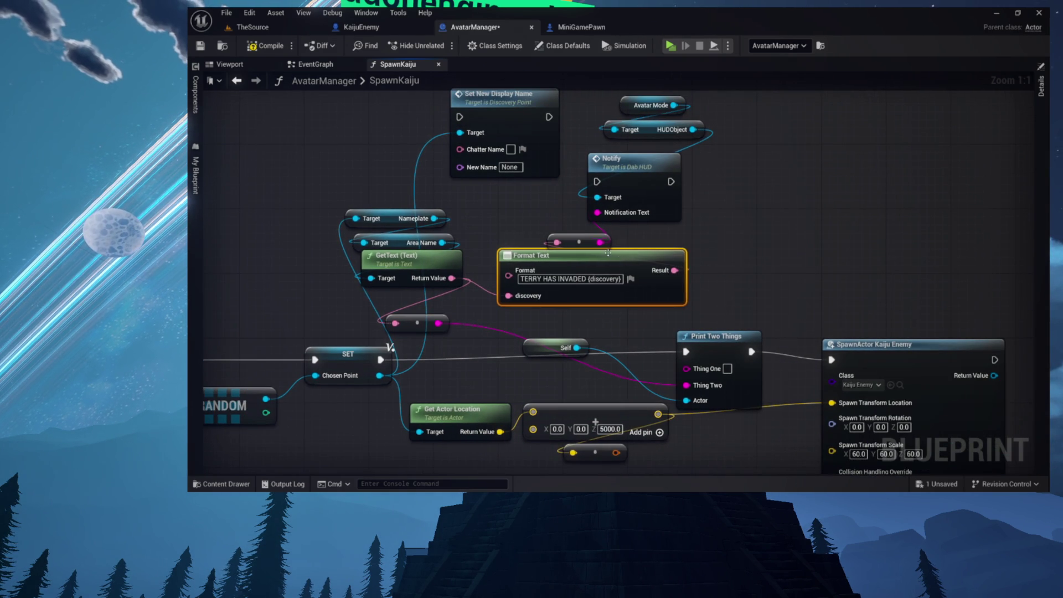
left_click_drag(583, 260, 632, 251)
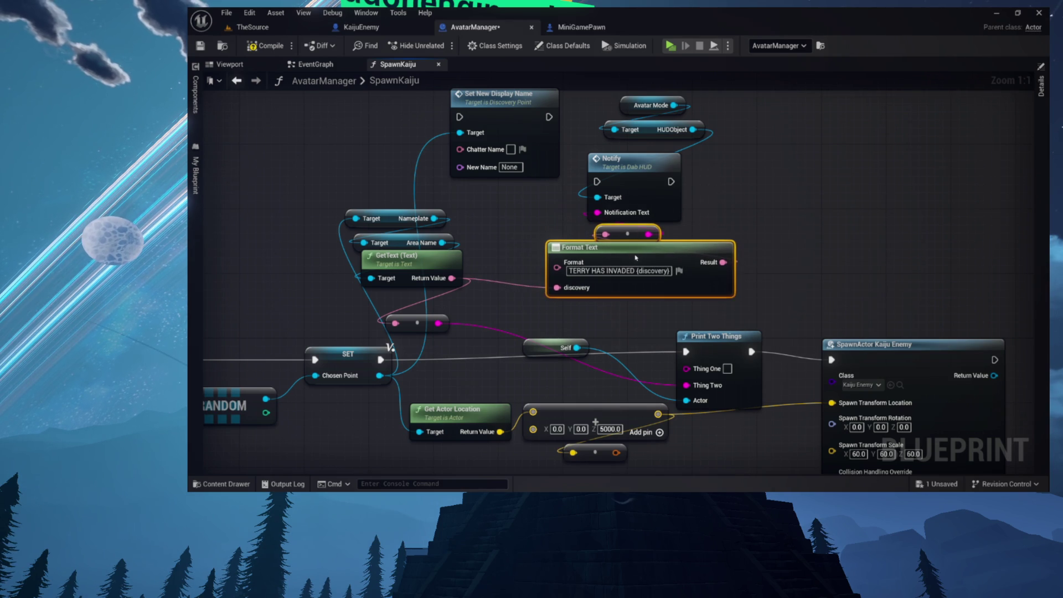
left_click(542, 229)
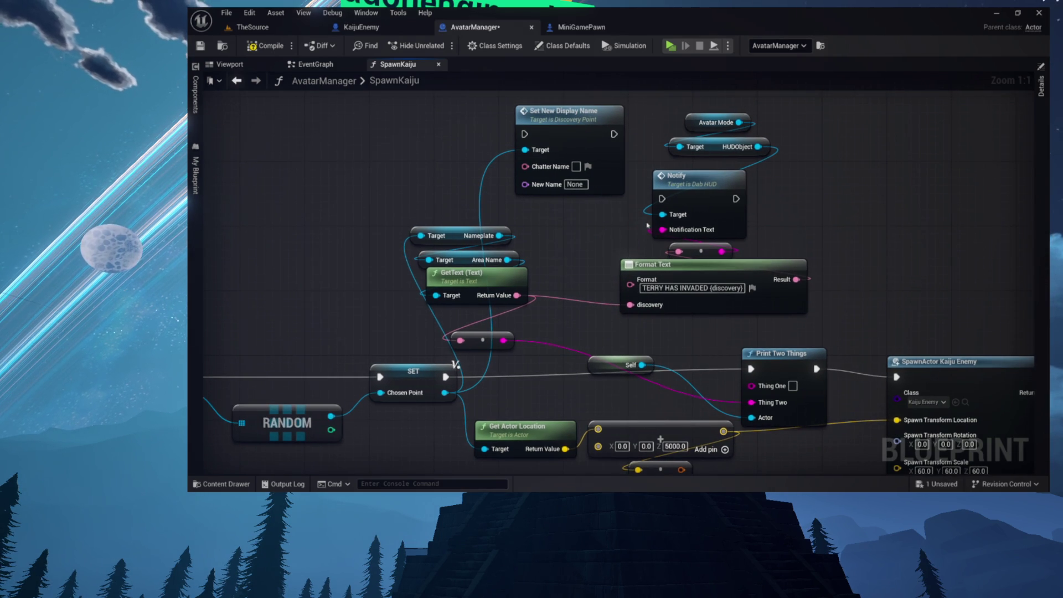
Wire SET's execution output to Notify and delete the Print Two Things node
left_click_drag(522, 309, 520, 231)
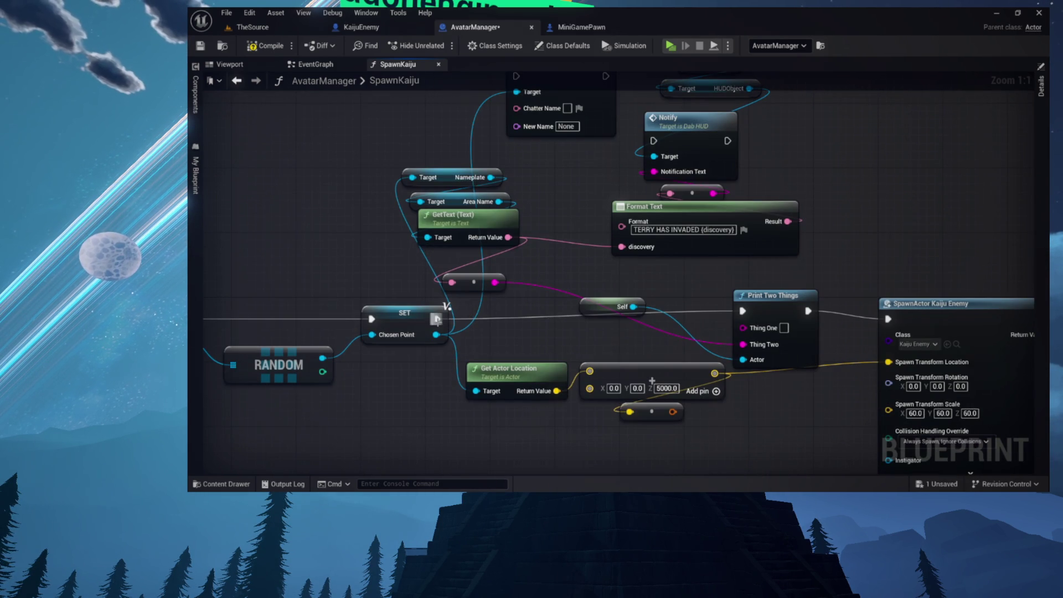
left_click_drag(657, 144, 655, 141)
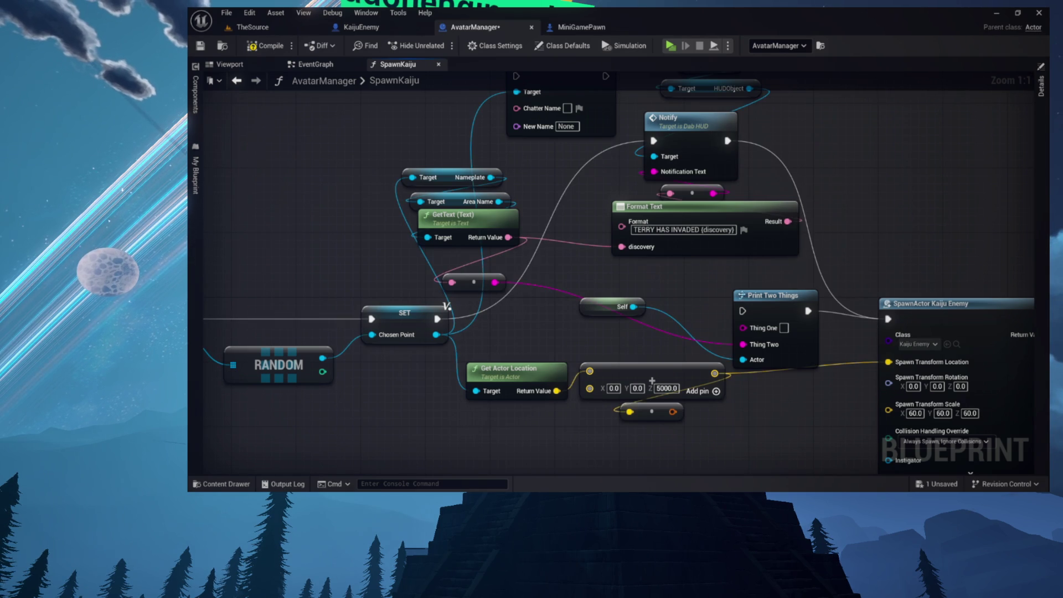
right_click(764, 304)
left_click_drag(721, 346, 778, 299)
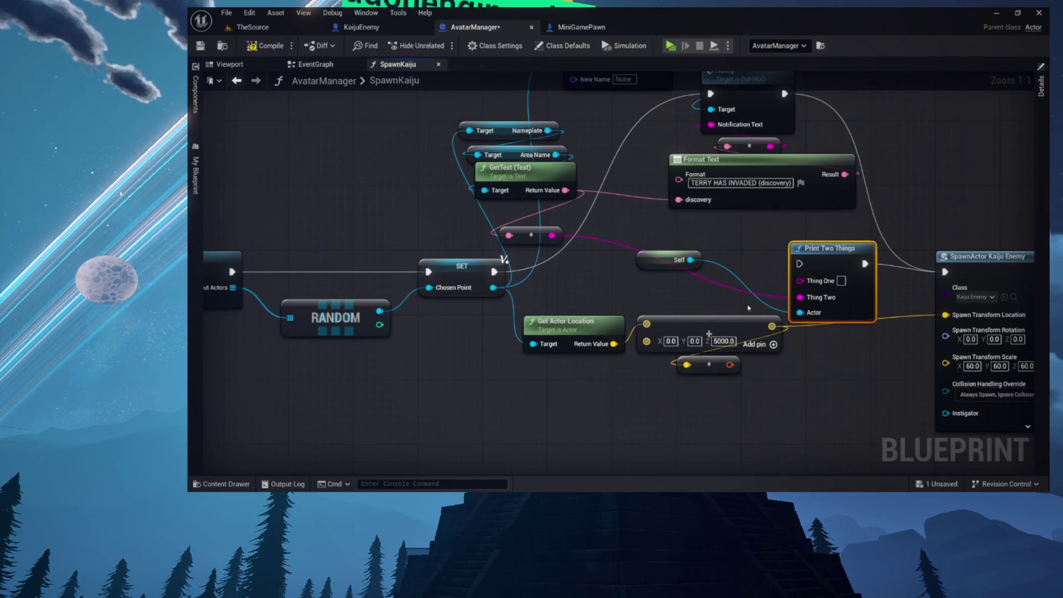
key("Delete")
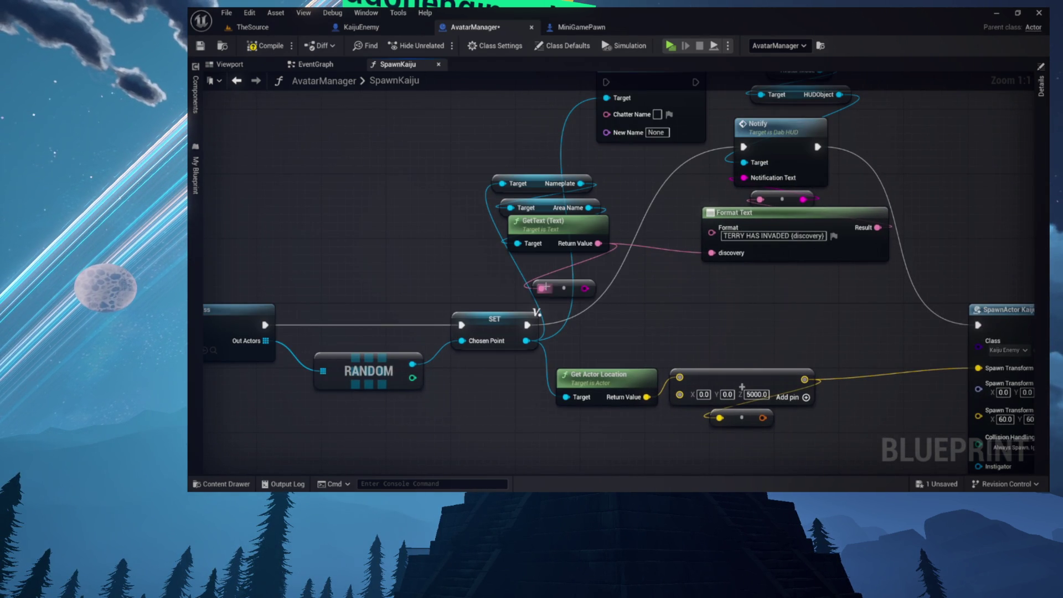
Reposition the Avatar Mode, HUDObject, Format Text, Notify and location nodes
mouse_move(691, 289)
left_mouse_down()
mouse_move(542, 373)
mouse_move(550, 321)
left_mouse_up()
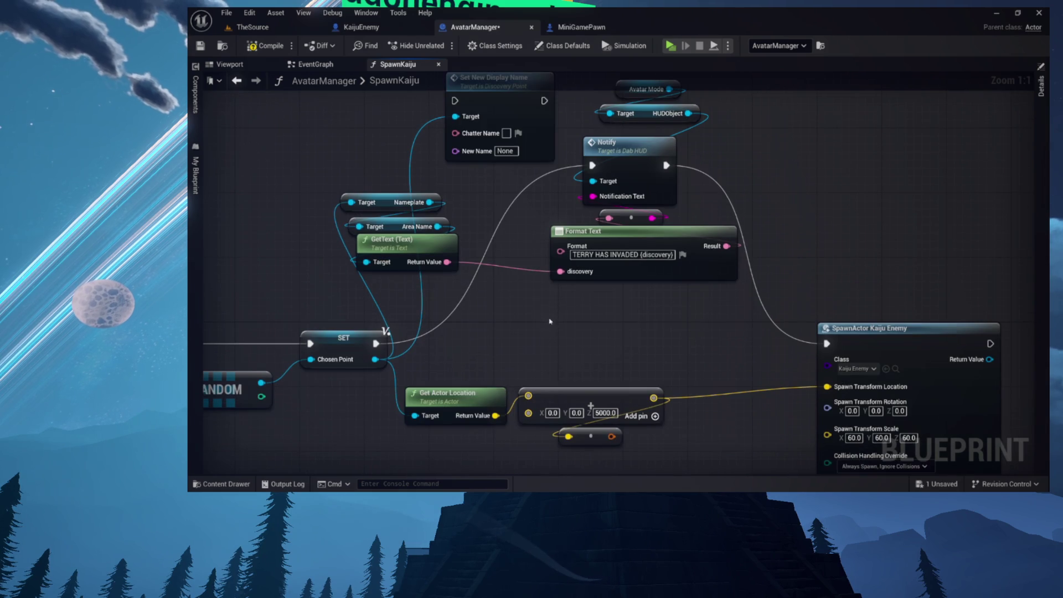
left_click_drag(530, 259, 548, 306)
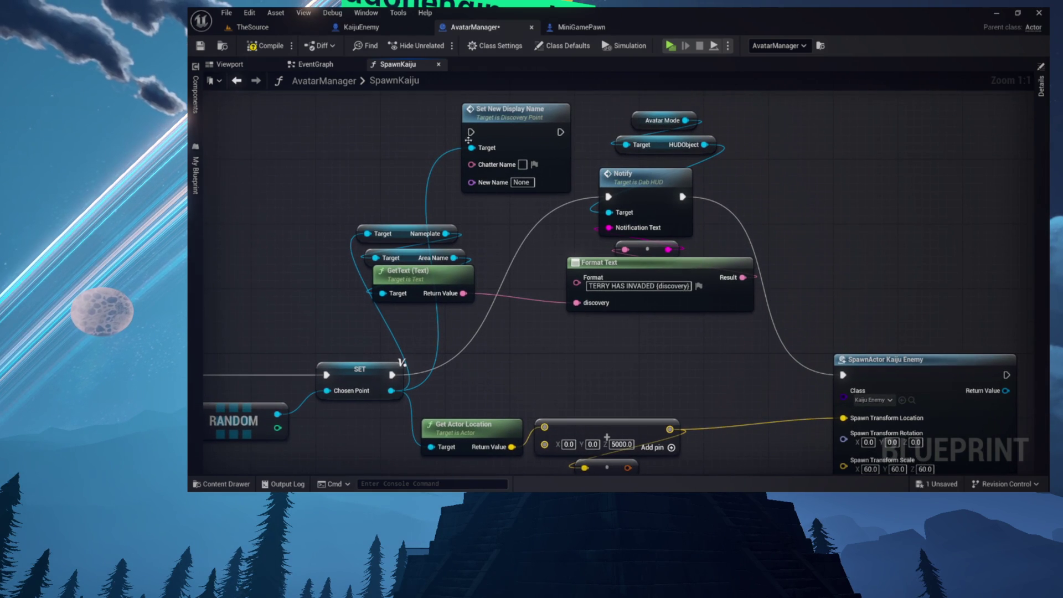
left_click_drag(650, 145, 633, 160)
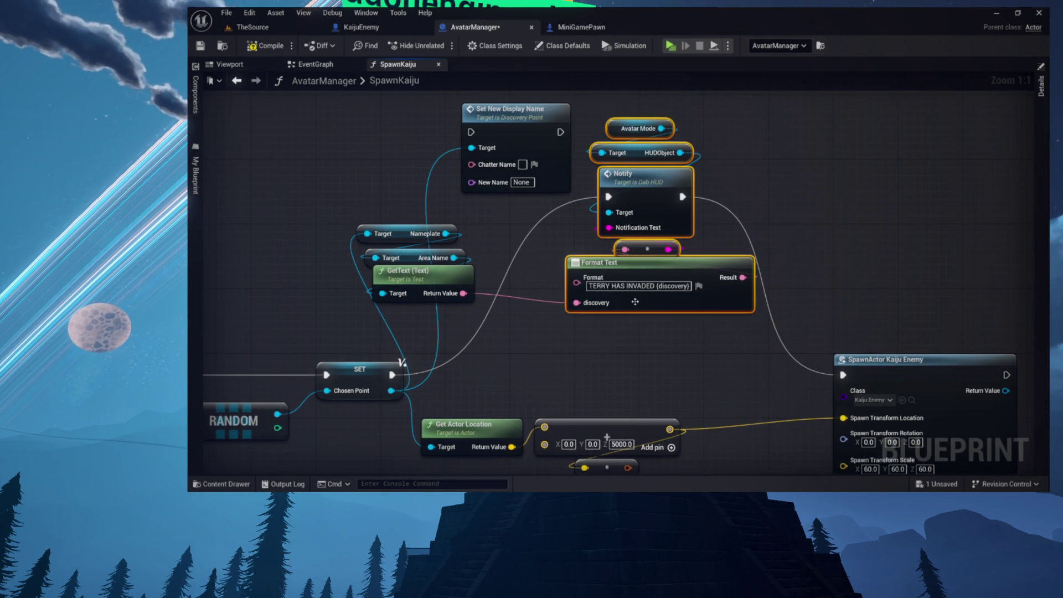
mouse_move(662, 277)
left_mouse_down()
mouse_move(630, 376)
mouse_move(661, 267)
left_mouse_up()
mouse_move(534, 359)
left_mouse_down()
mouse_move(672, 341)
mouse_move(683, 313)
mouse_move(673, 443)
left_mouse_up()
left_click_drag(669, 377, 683, 214)
mouse_move(667, 123)
left_mouse_down()
mouse_move(611, 203)
mouse_move(606, 235)
left_mouse_up()
Move Nameplate and GetText beside RANDOM and delete Set New Display Name
left_click_drag(713, 204, 731, 142)
left_click(689, 150)
mouse_move(695, 184)
left_mouse_down()
mouse_move(622, 368)
mouse_move(648, 390)
left_mouse_up()
mouse_move(714, 341)
left_mouse_down()
mouse_move(687, 288)
mouse_move(720, 260)
left_mouse_up()
key("Delete")
Tidy the Get Actor Location and vector nodes near SpawnActor Kaiju Enemy
mouse_move(681, 301)
left_mouse_down()
mouse_move(681, 130)
mouse_move(653, 57)
mouse_move(610, 51)
left_mouse_up()
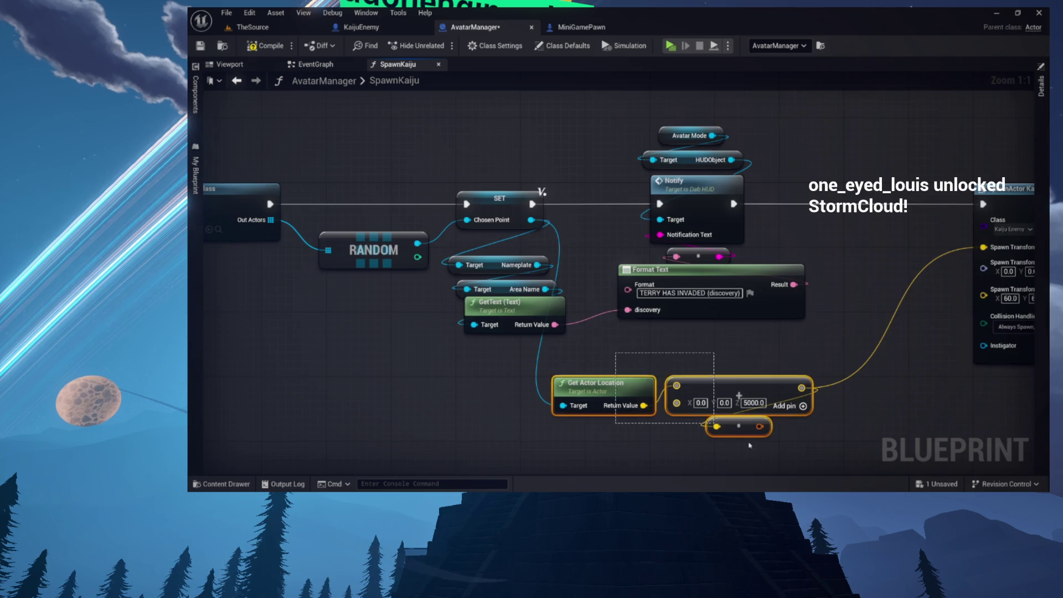
left_click_drag(619, 363, 619, 273)
left_click_drag(548, 277, 705, 361)
left_click_drag(716, 298, 779, 273)
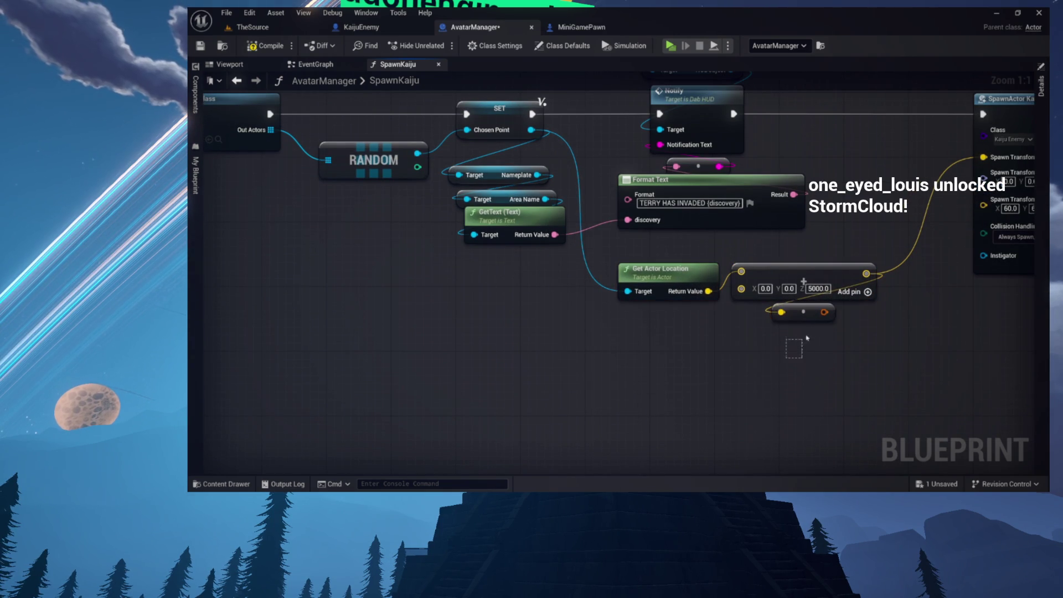
left_click_drag(820, 322, 654, 357)
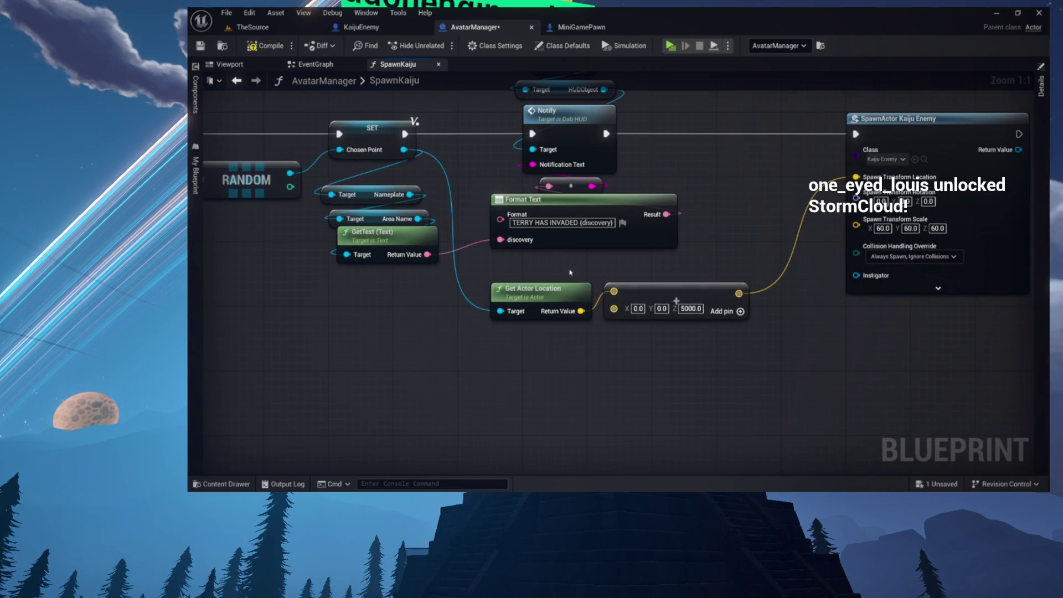
left_click_drag(665, 298, 672, 289)
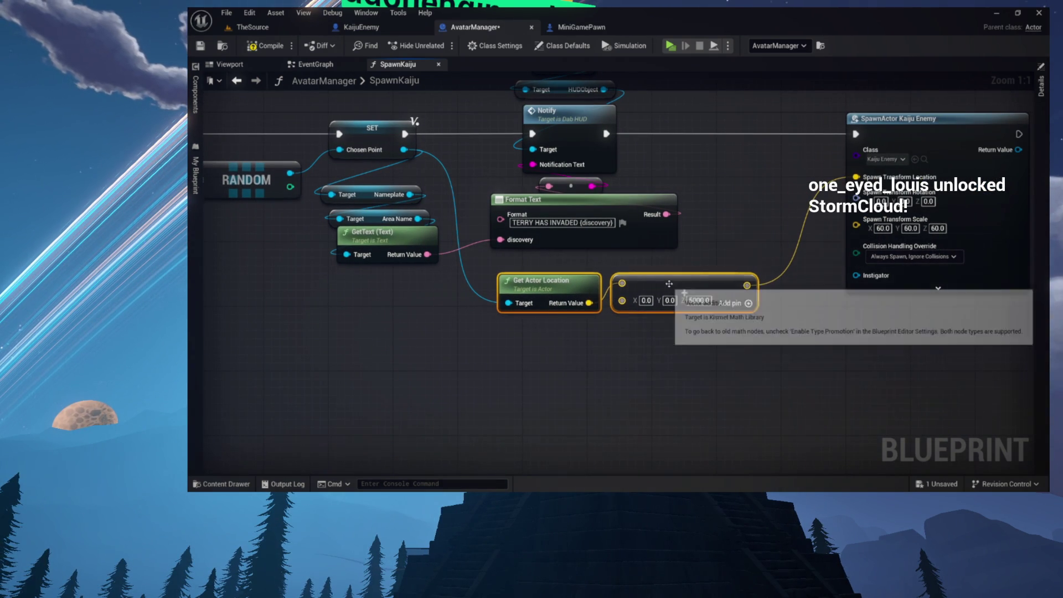
left_click_drag(750, 211, 778, 318)
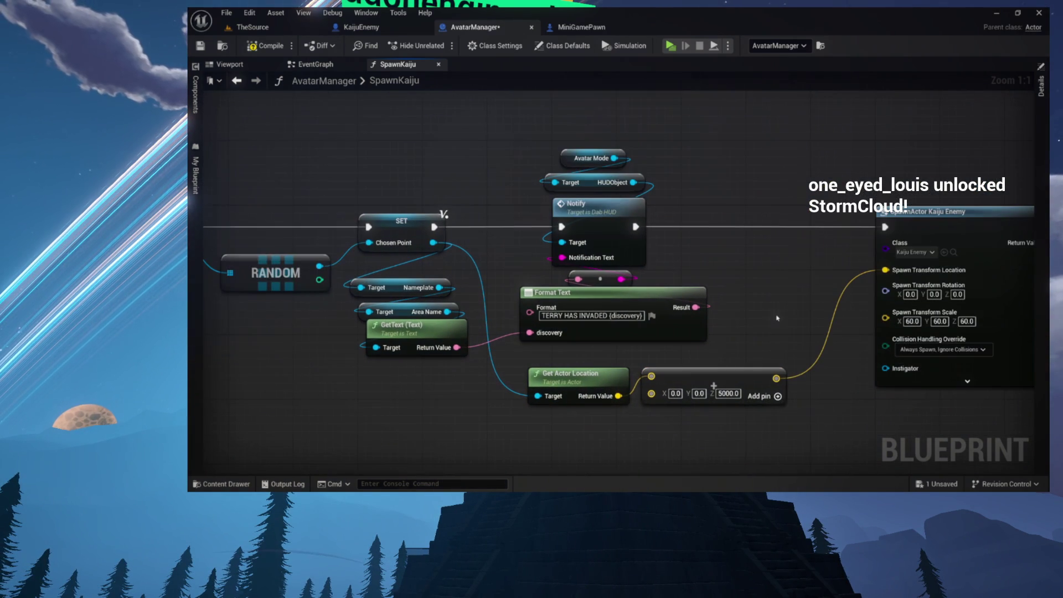
Compile and play, close the Queue panel, and watch the kaiju invade Toots Pass
left_click(274, 46)
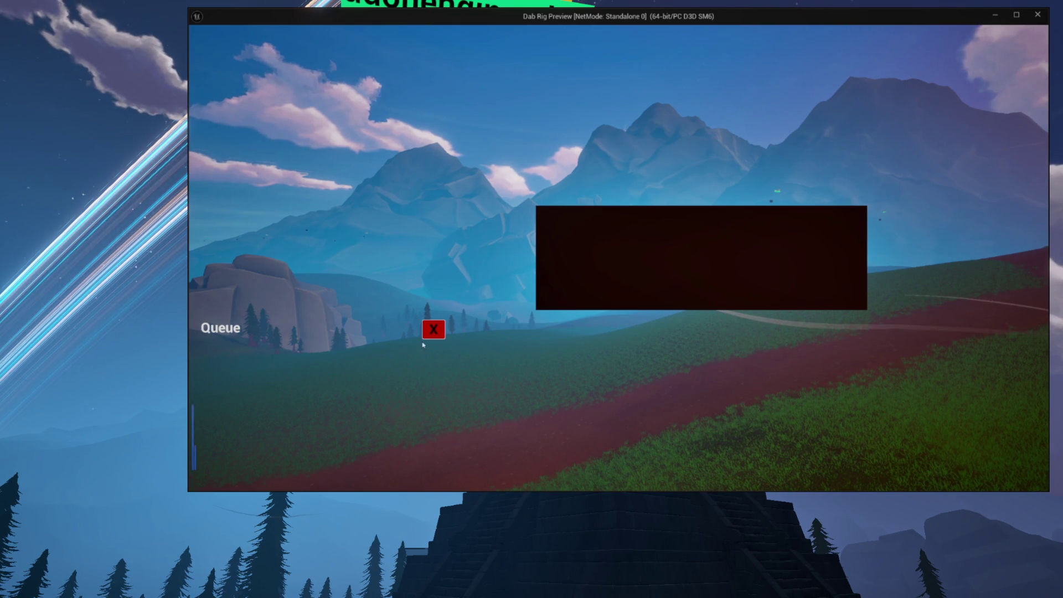
left_click(434, 330)
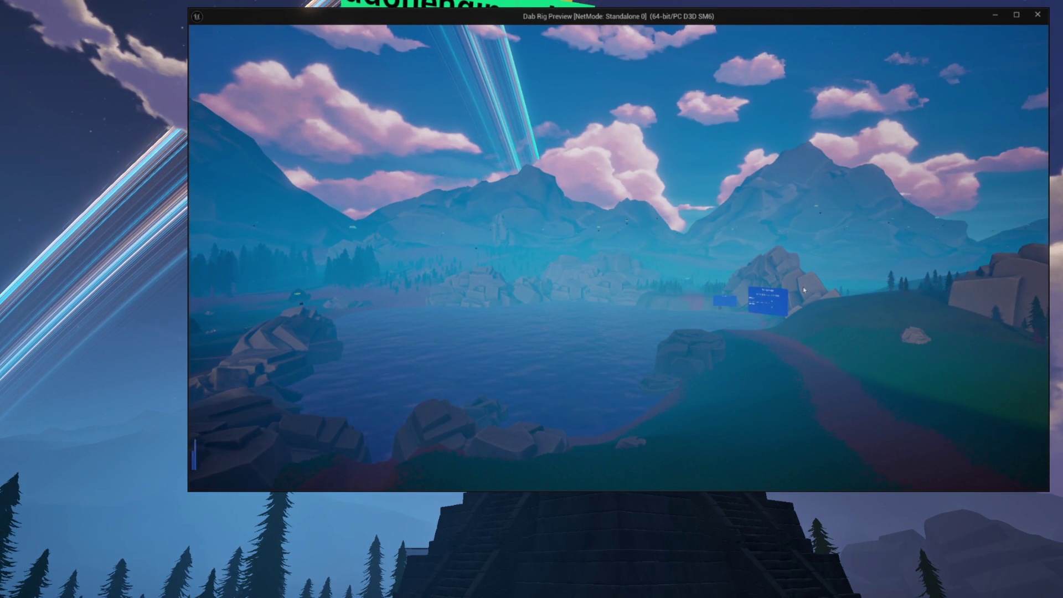
key("Escape")
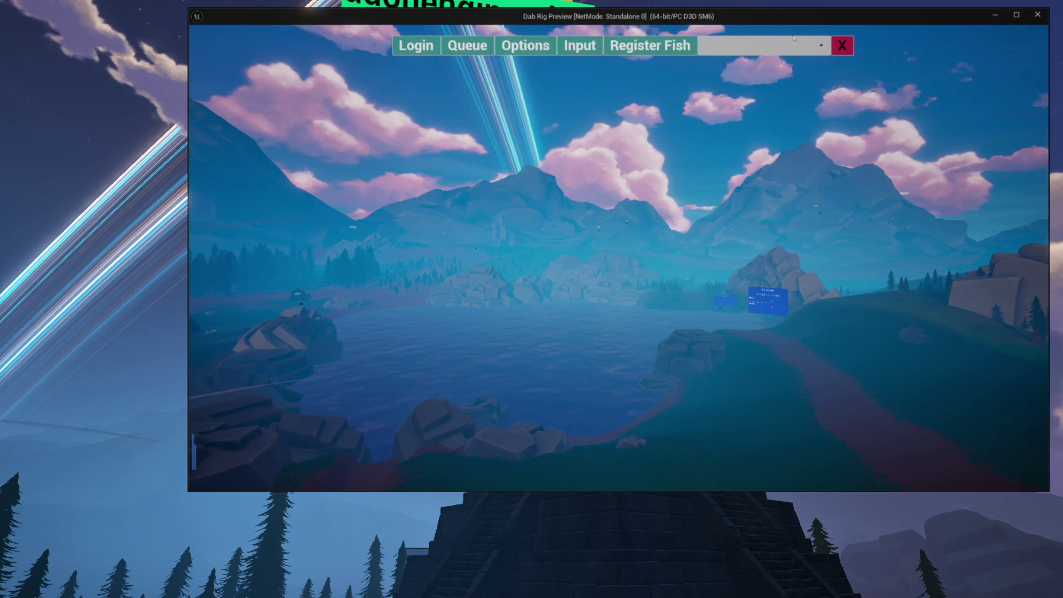
left_click(839, 44)
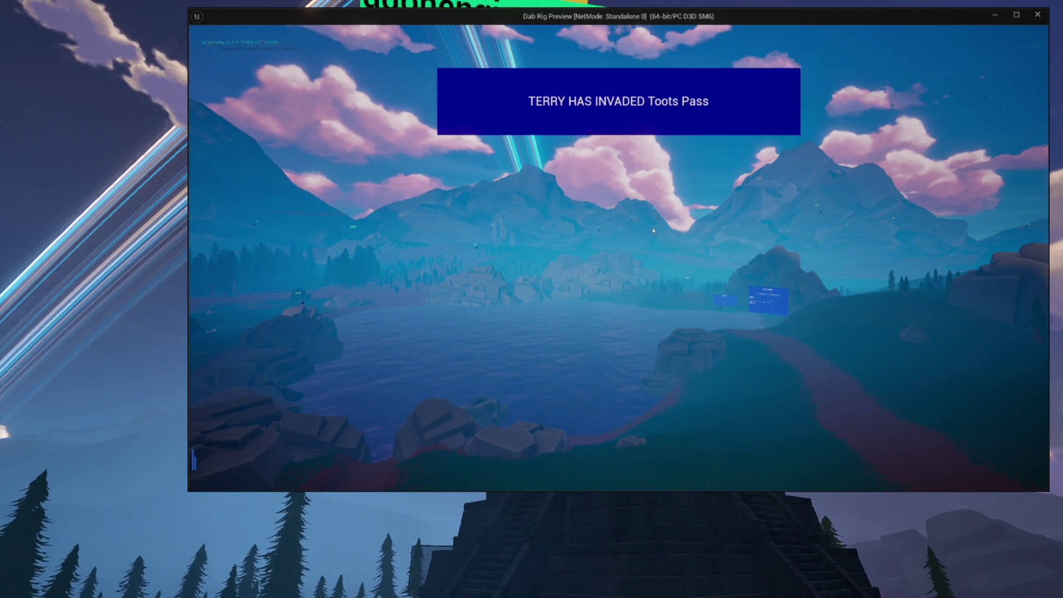
mouse_move(654, 230)
left_mouse_down()
mouse_move(518, 243)
mouse_move(498, 269)
mouse_move(554, 345)
mouse_move(899, 337)
mouse_move(508, 356)
mouse_move(552, 280)
mouse_move(709, 360)
left_mouse_up()
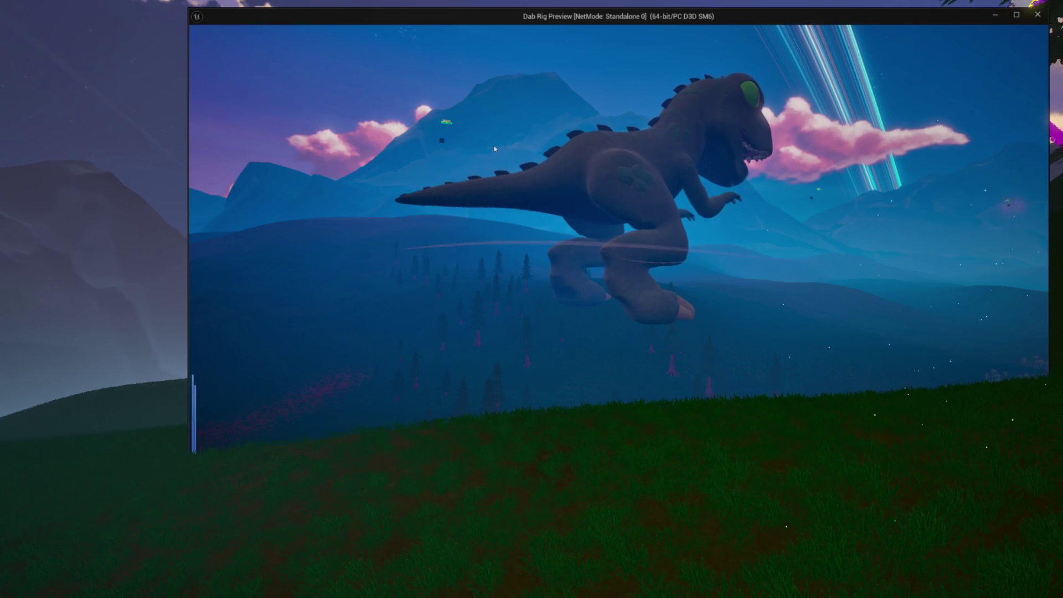
key("Escape")
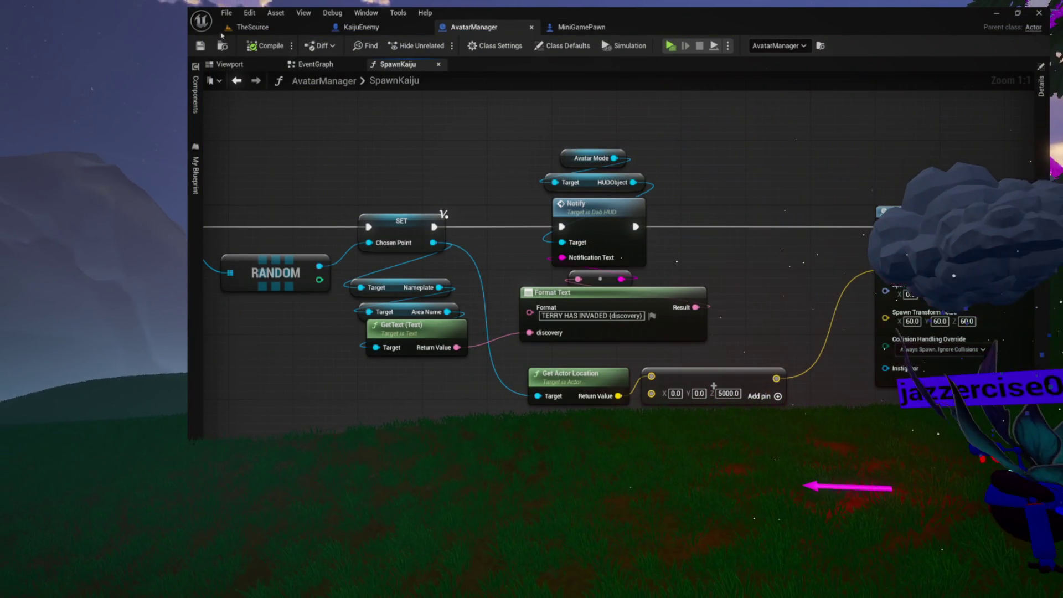
In the TheSource level, collapse the SW and zRig Outliner folders
left_click(244, 27)
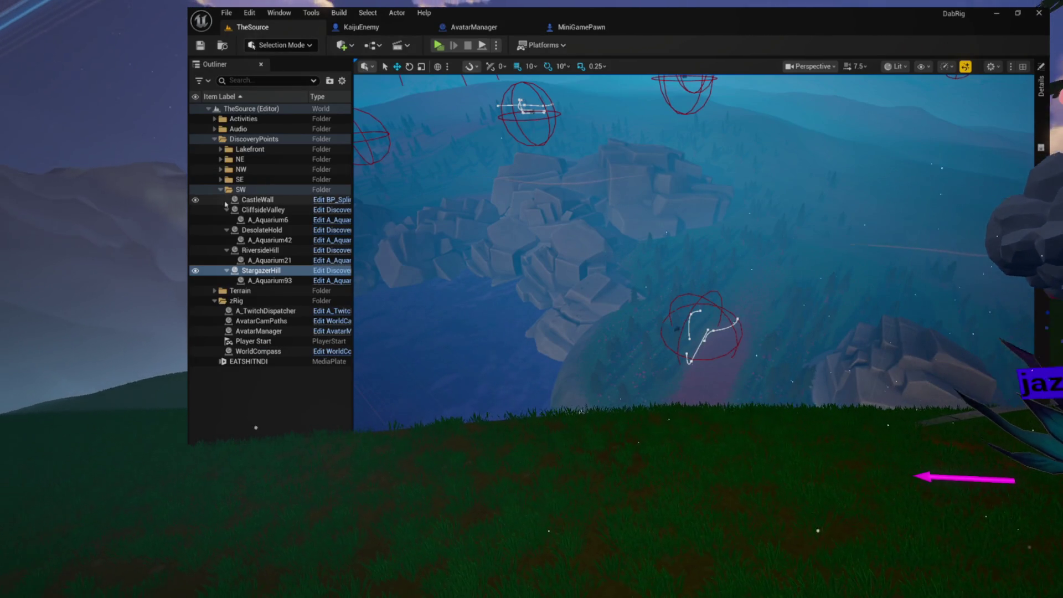
left_click(221, 190)
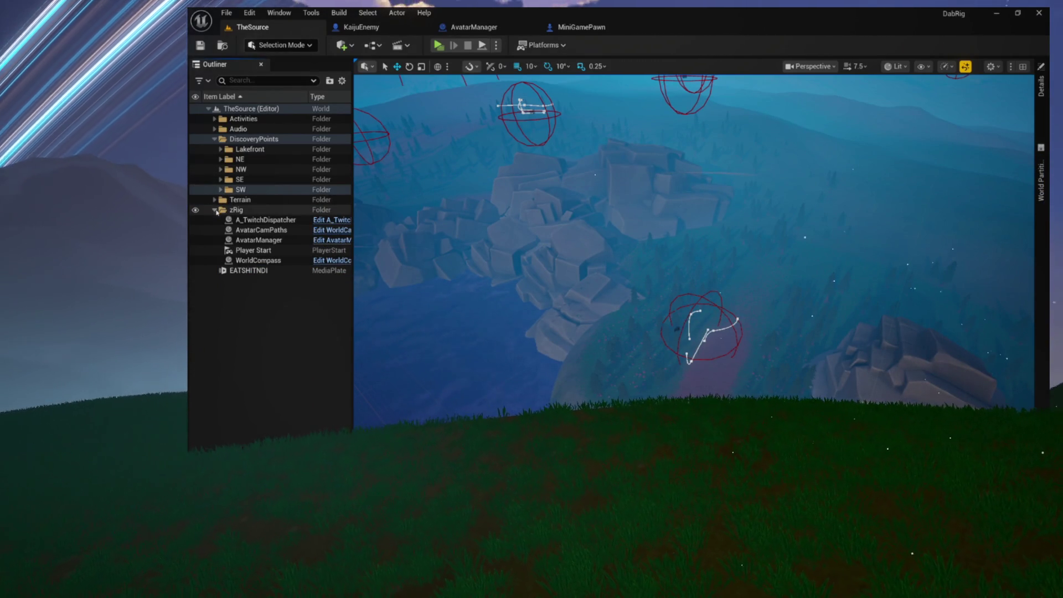
left_click(216, 210)
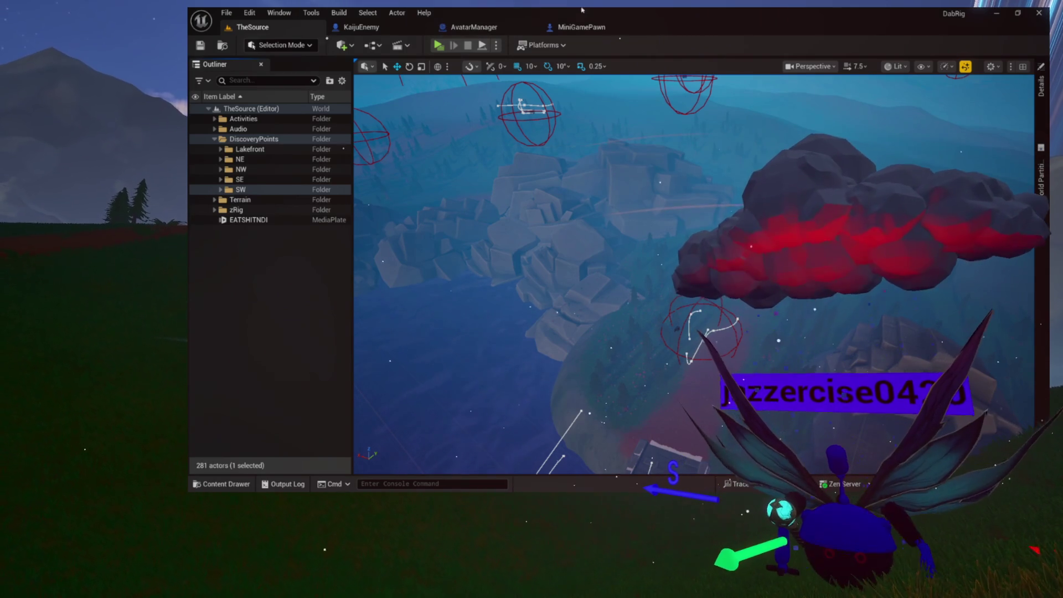
Close the AvatarManager blueprint and bring up the Content Drawer
left_click(528, 28)
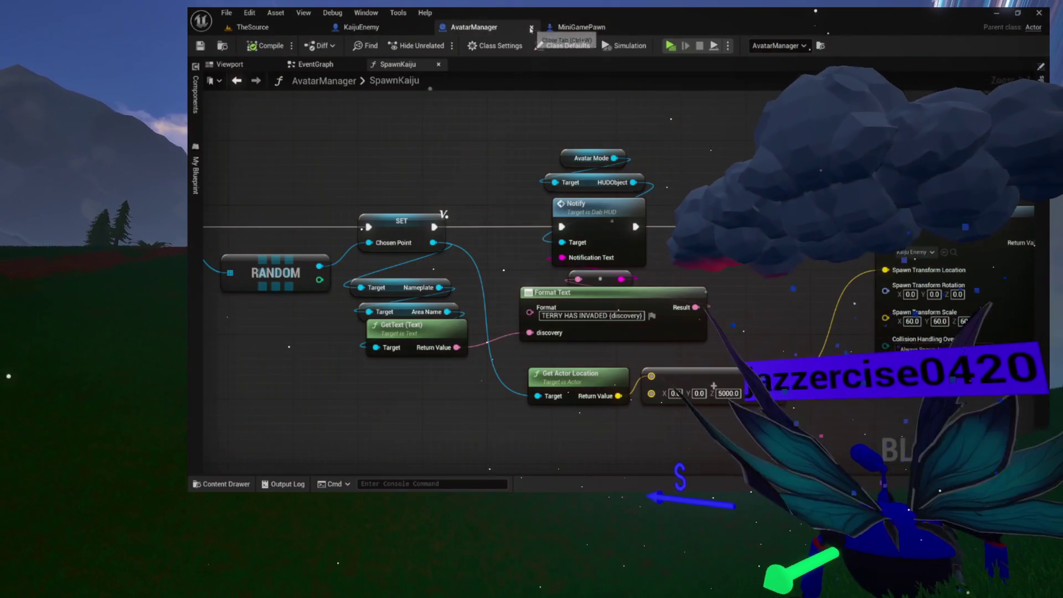
left_click(532, 28)
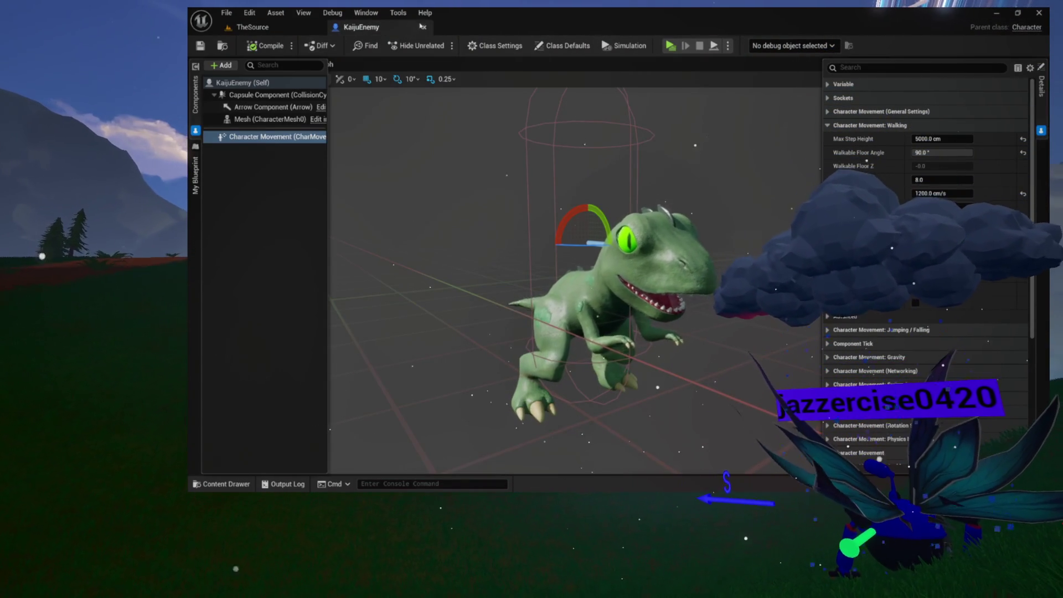
key("ctrl+space")
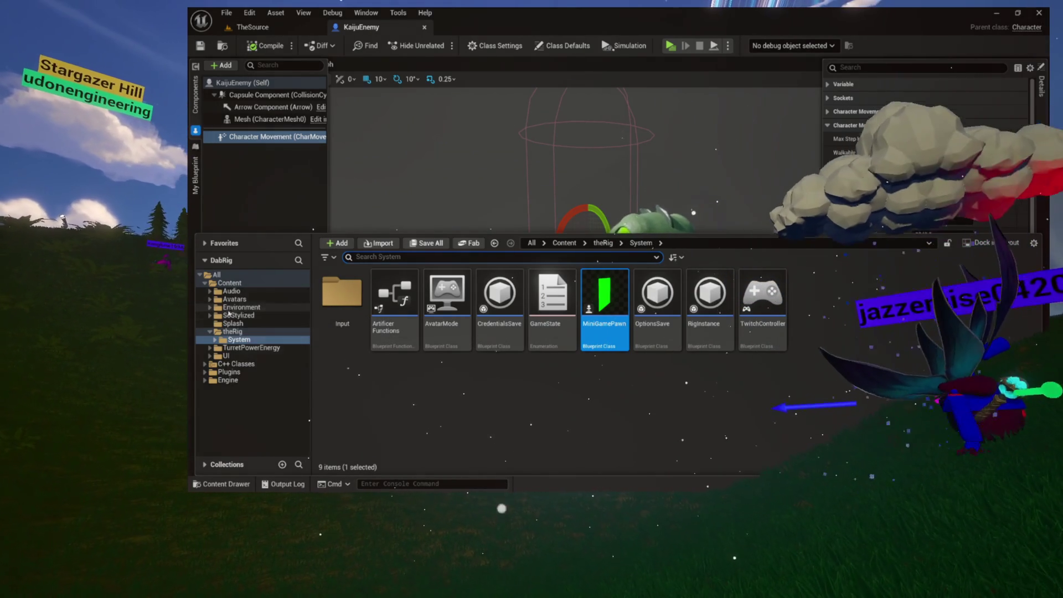
Open ChatterAvatar_Base from Content > Avatars and zoom into its EquipAccessory graph
left_click(230, 308)
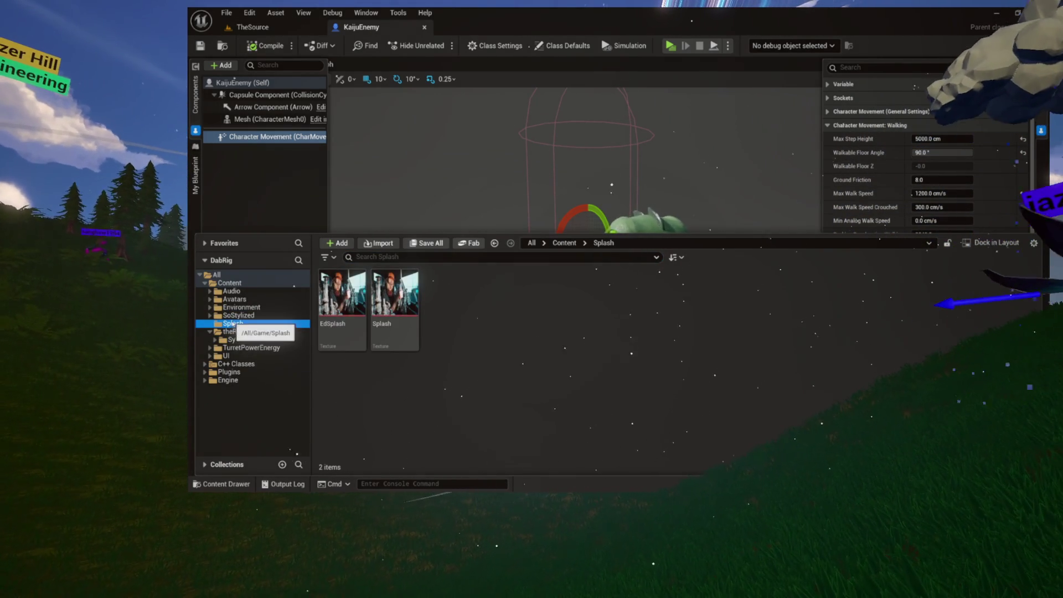
left_click(234, 301)
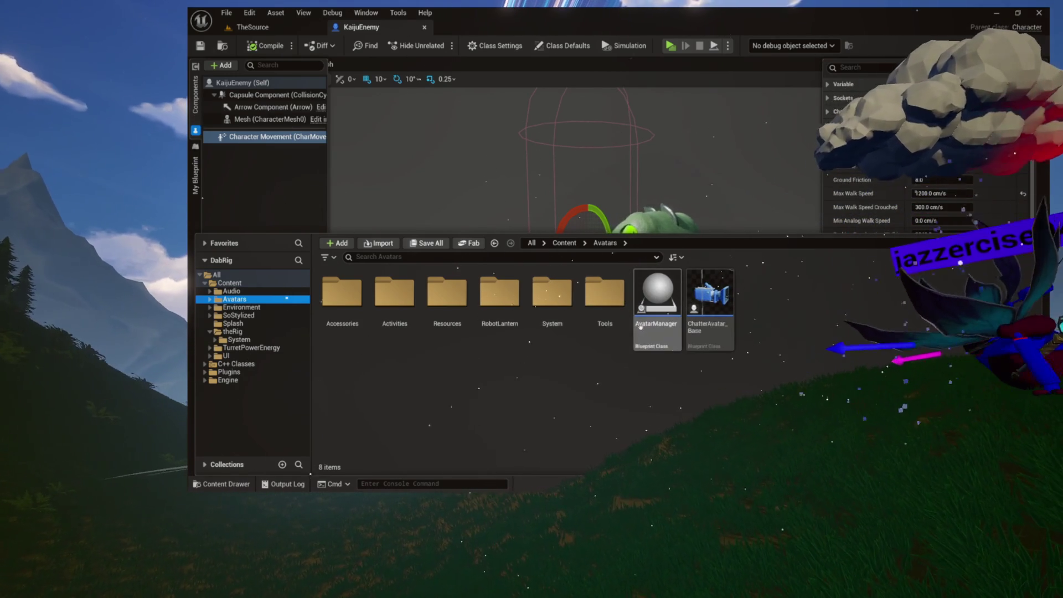
double_click(725, 328)
scroll(500, 299, "up", 3)
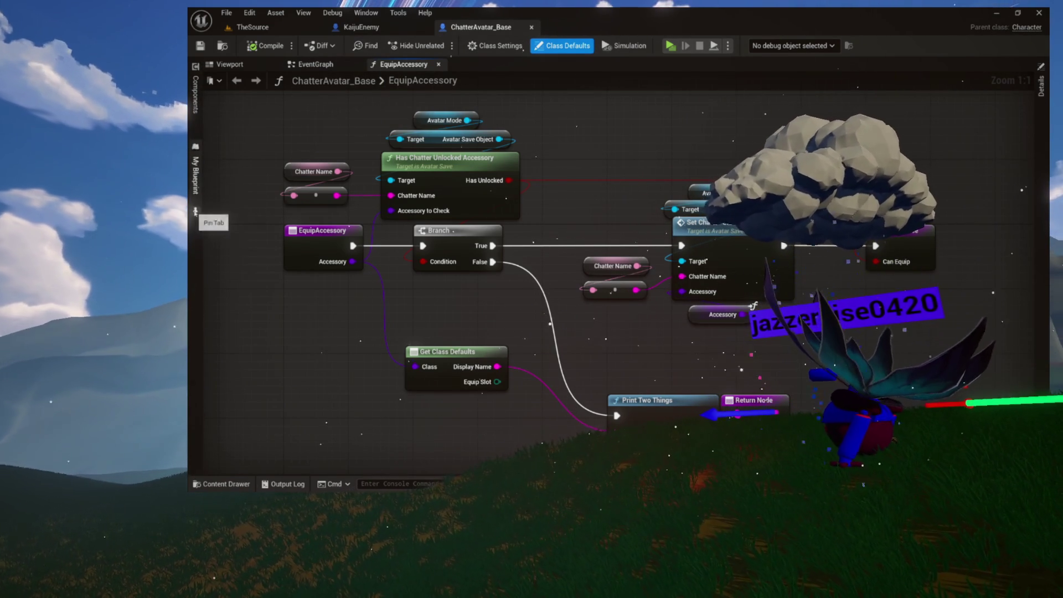
Browse the Resources, Utilities and Activities variable categories in My Blueprint
left_click(197, 207)
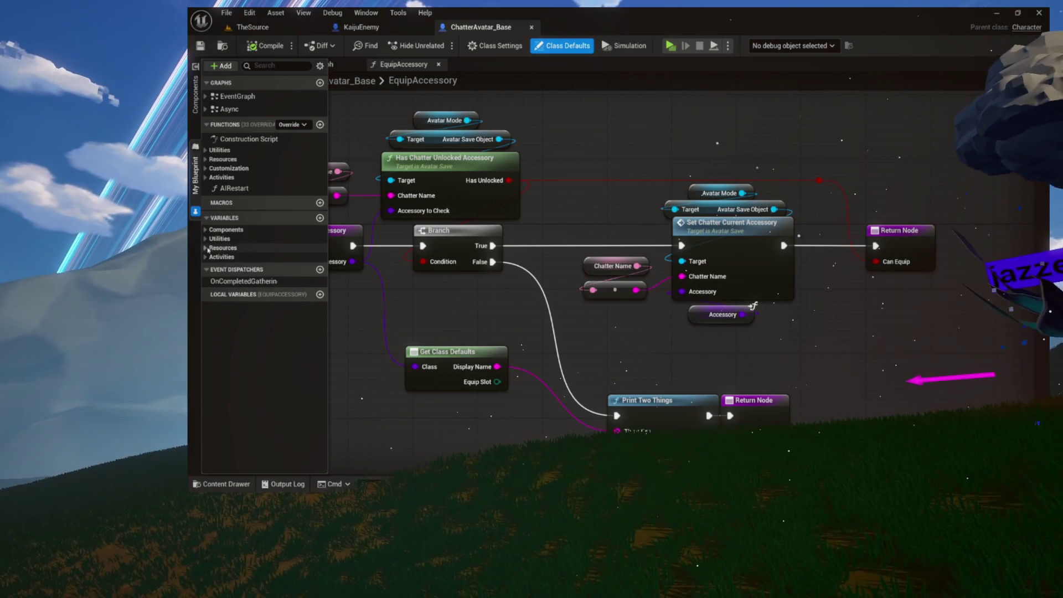
left_click(205, 248)
left_click(205, 240)
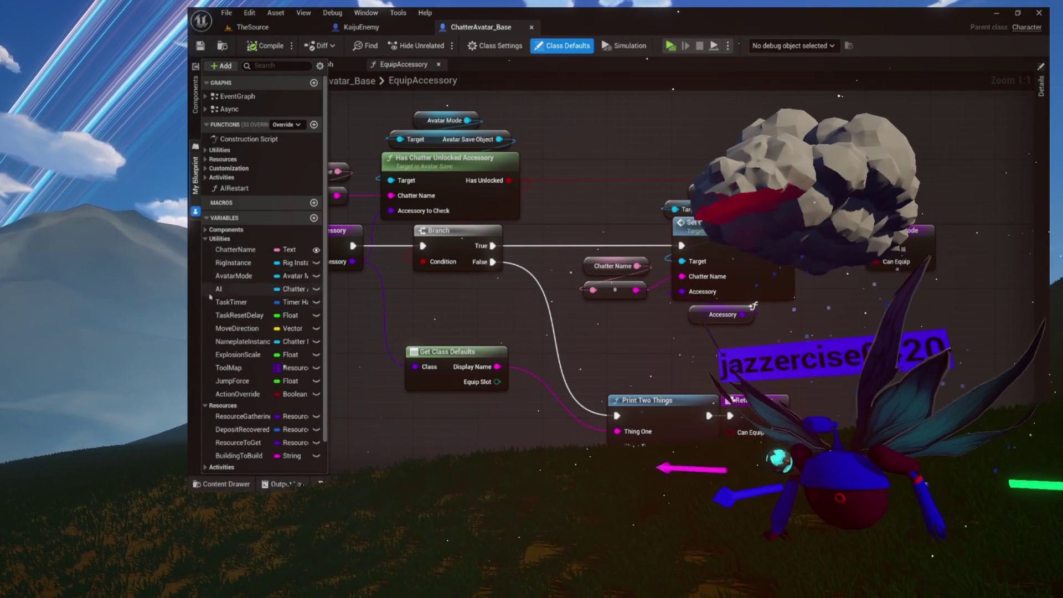
left_click(206, 239)
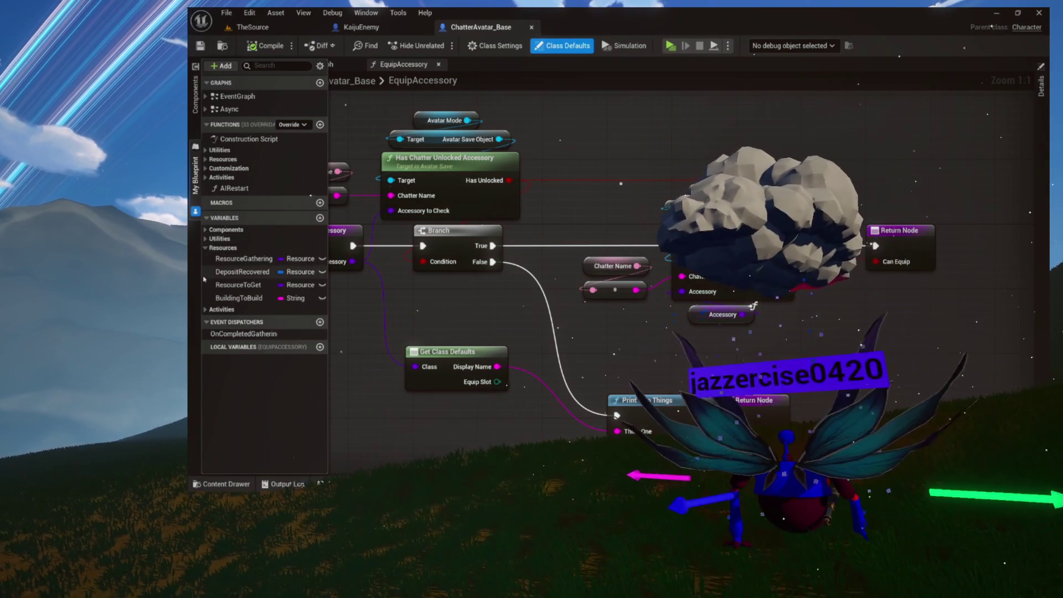
left_click(205, 248)
left_click(206, 256)
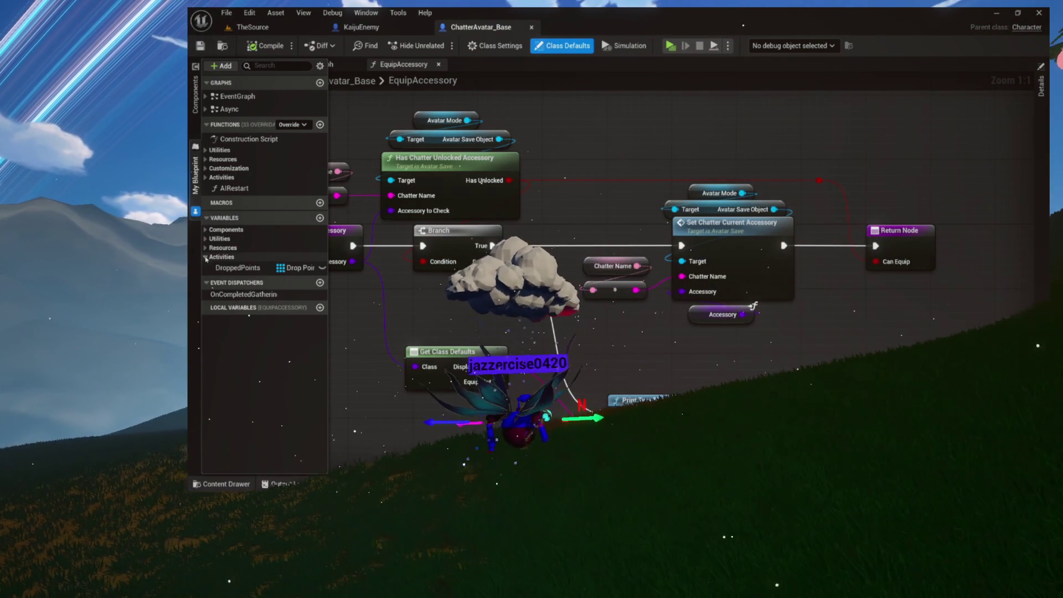
left_click(205, 238)
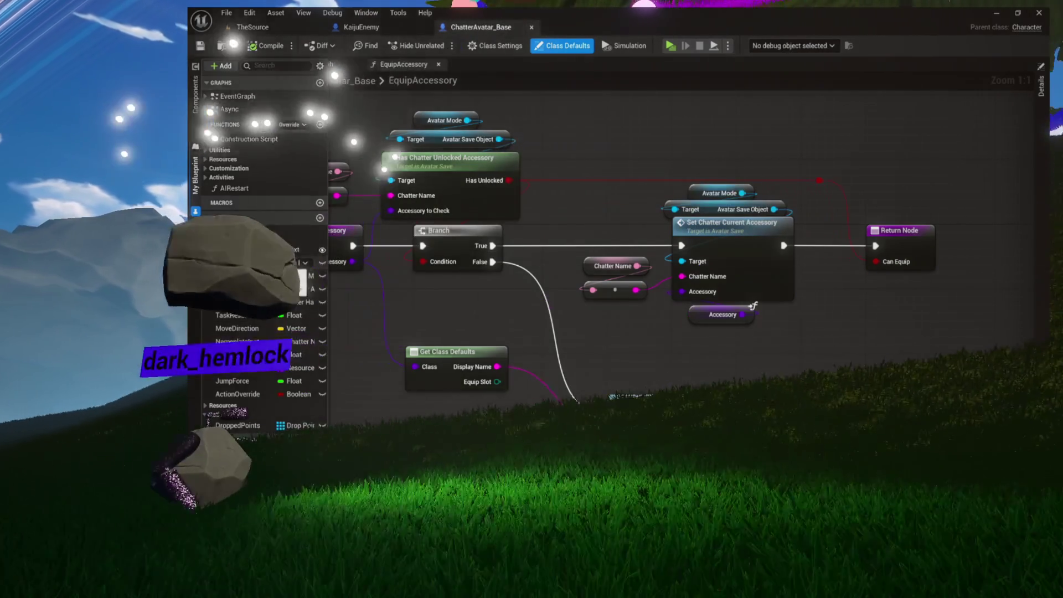
left_click(206, 239)
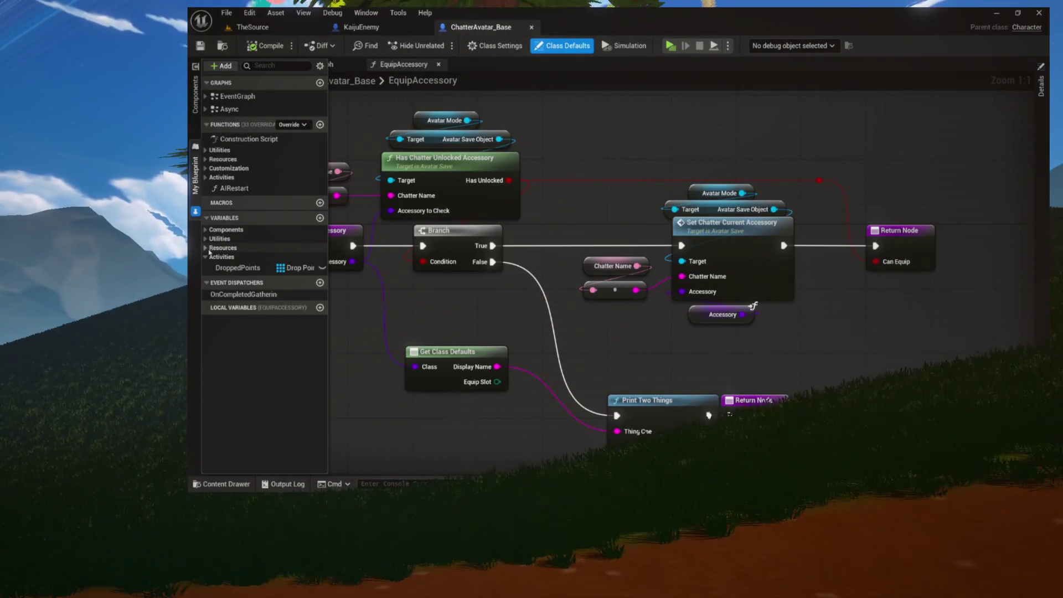
left_click(207, 248)
left_click(207, 248)
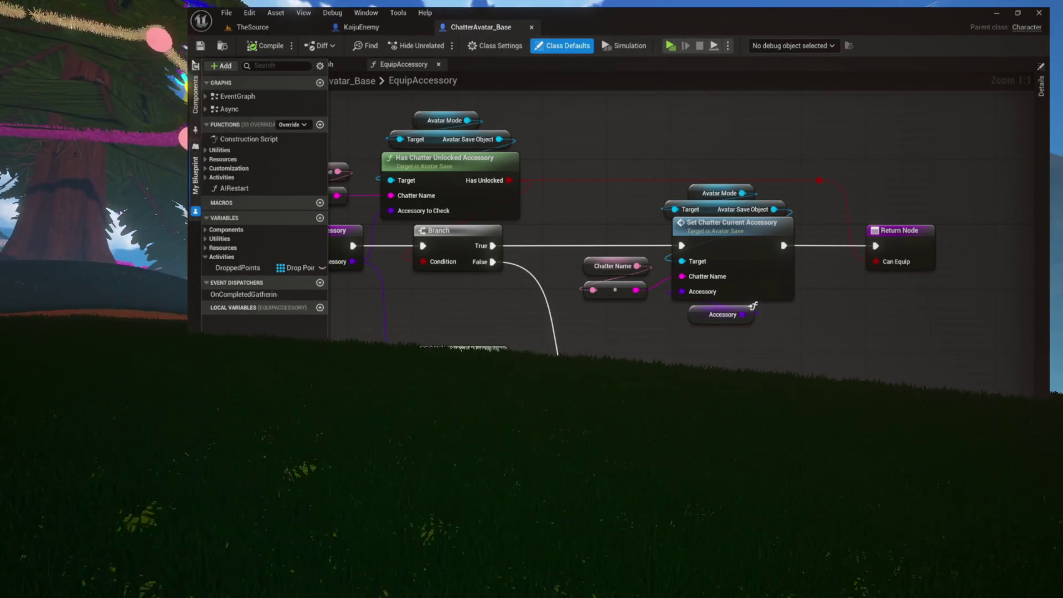
key("ctrl+space")
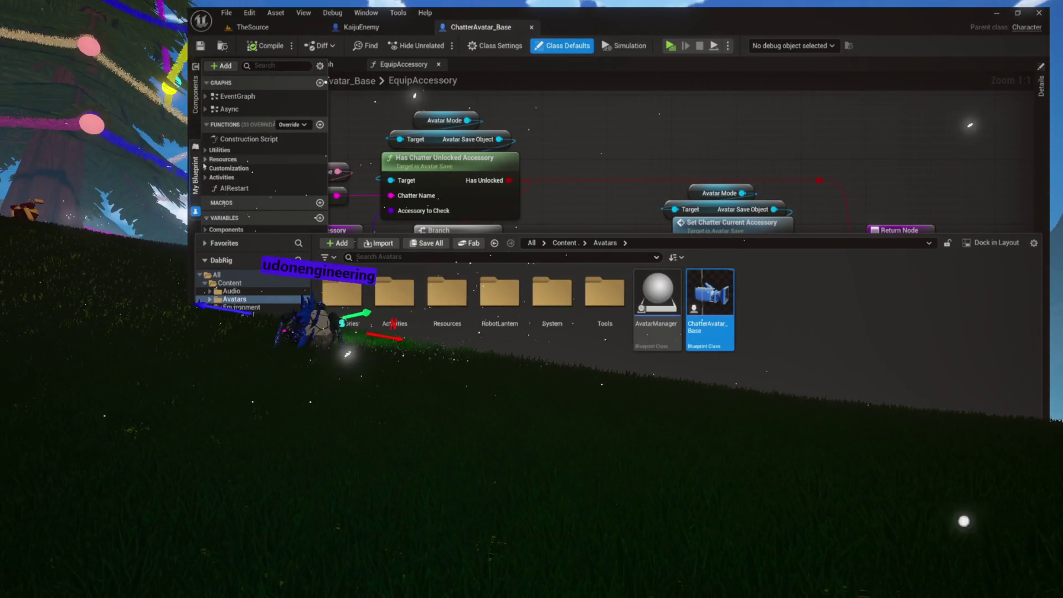
Expand the Activities, Resources and Utilities function categories
left_click(206, 177)
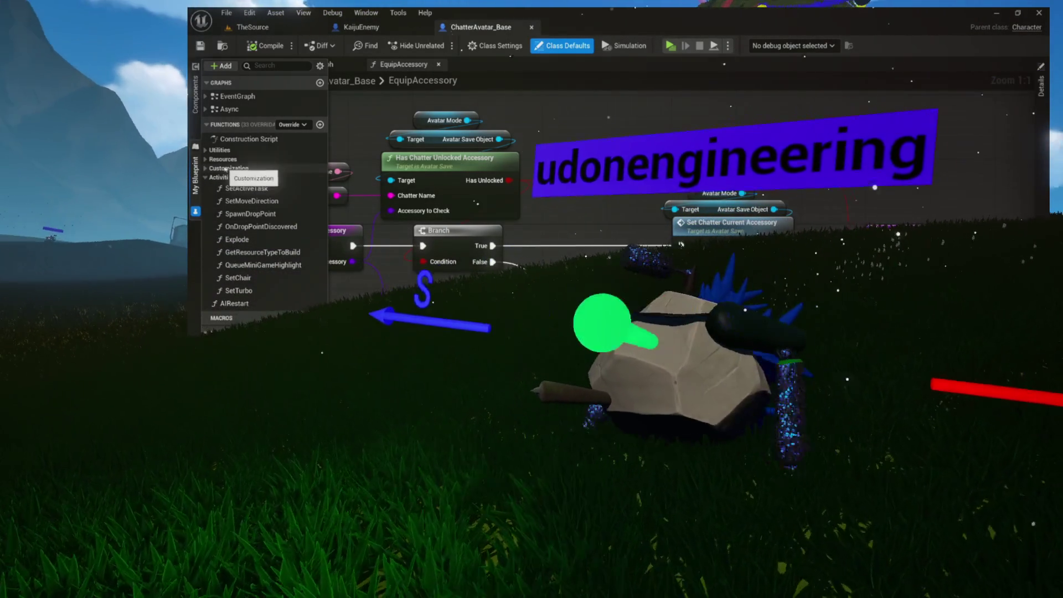
left_click(222, 159)
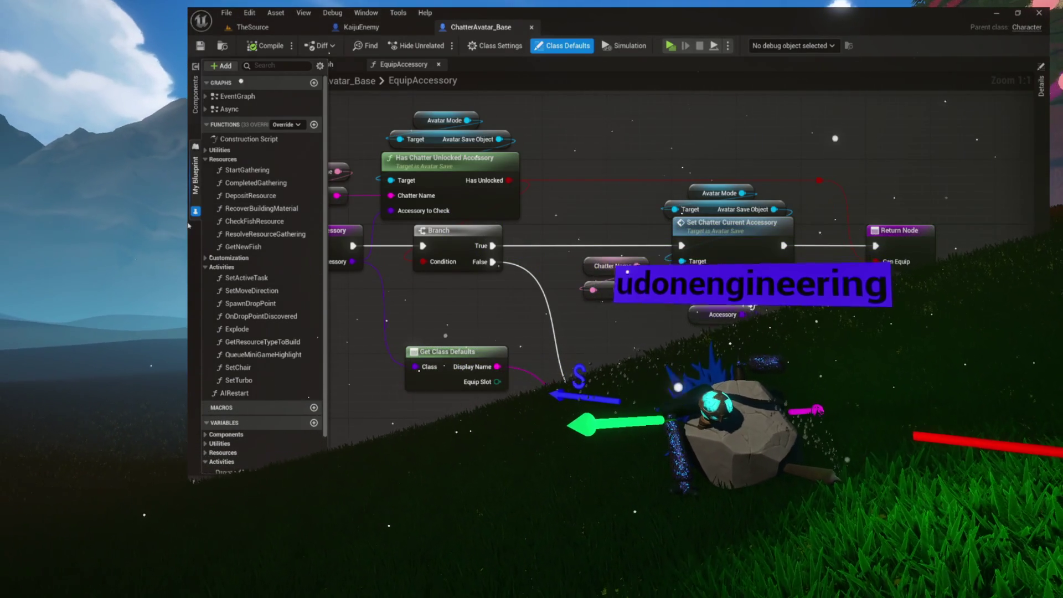
left_click(206, 160)
left_click(206, 151)
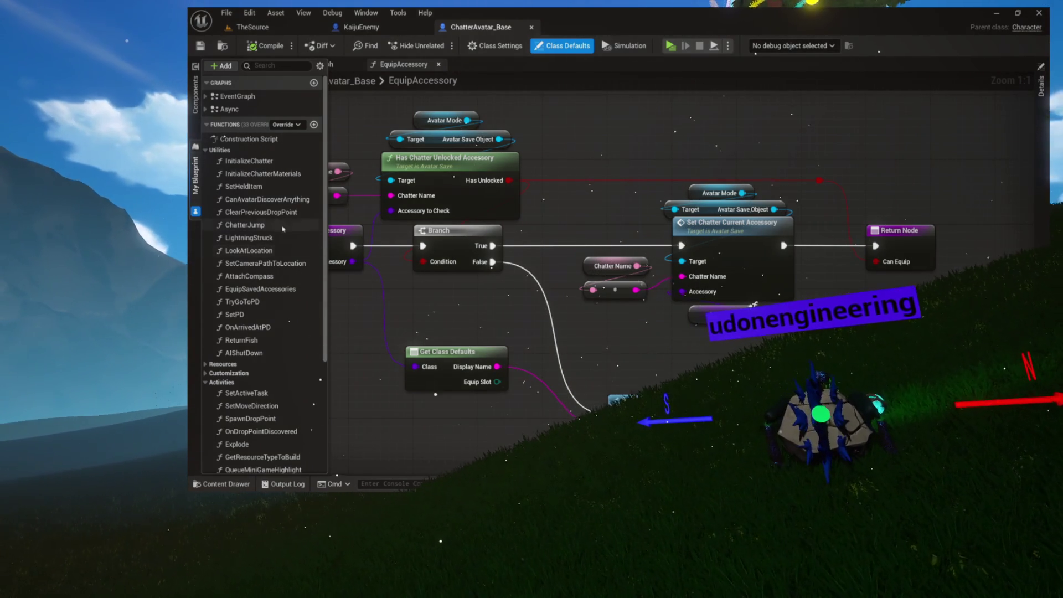
Inspect the Destination component variable, then show the Components hierarchy
scroll(441, 354, "down", 3)
scroll(236, 304, "down", 1)
scroll(237, 304, "down", 5)
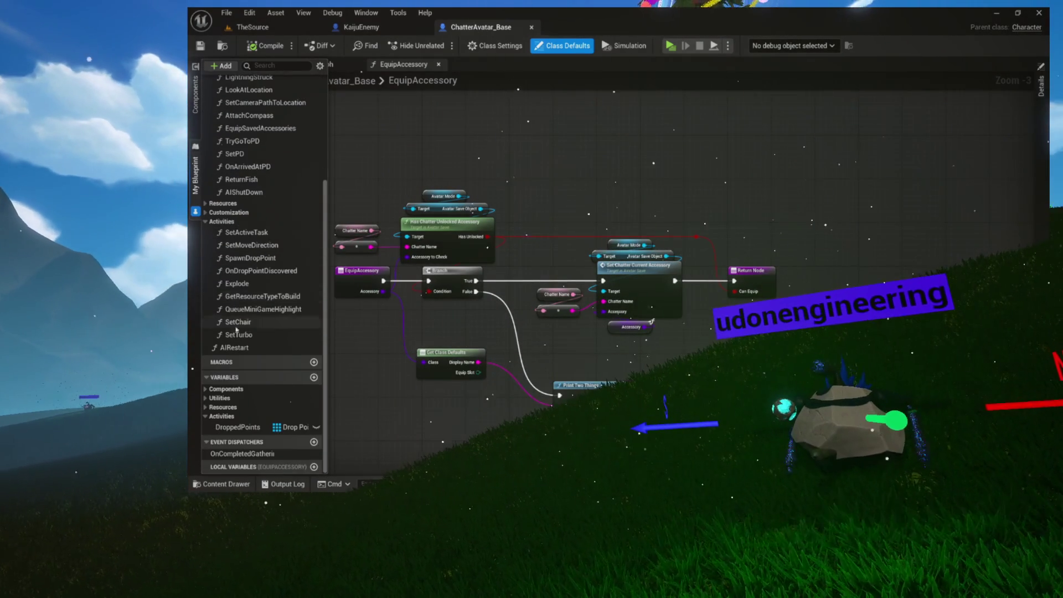
left_click(210, 391)
scroll(295, 366, "down", 3)
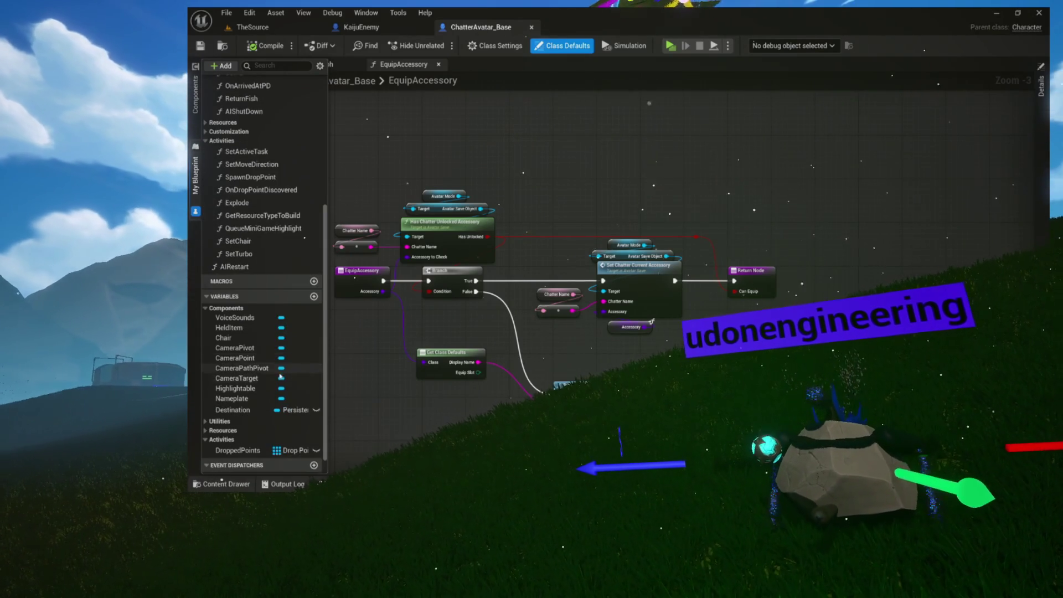
left_click(239, 413)
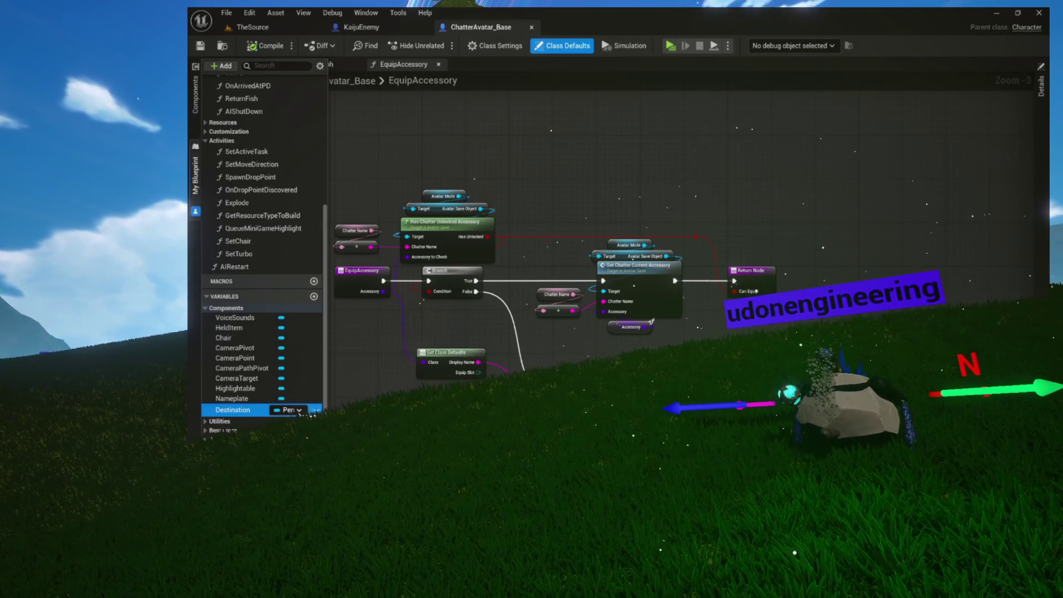
scroll(294, 402, "up", 5)
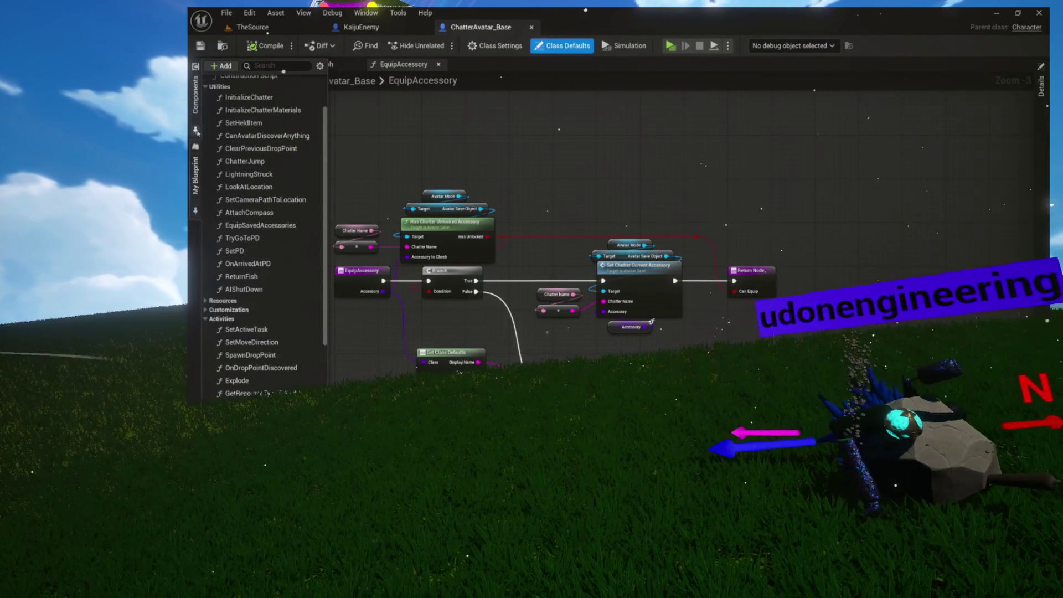
left_click(198, 112)
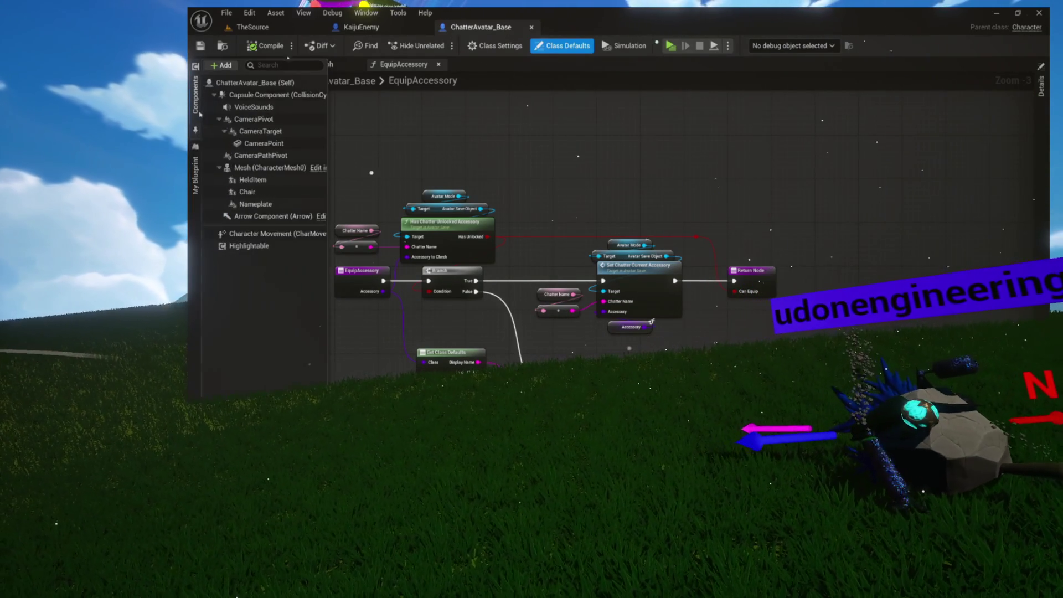
In the KaijuEnemy blueprint, add a Persistent Destination component via the 'is' search
left_click(223, 65)
type("is")
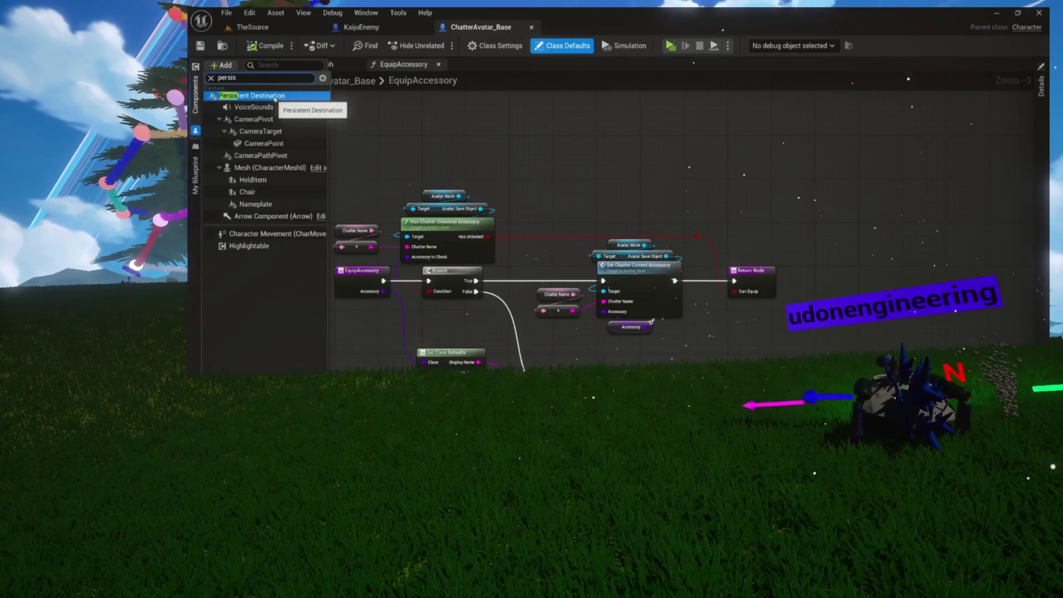
left_click(492, 204)
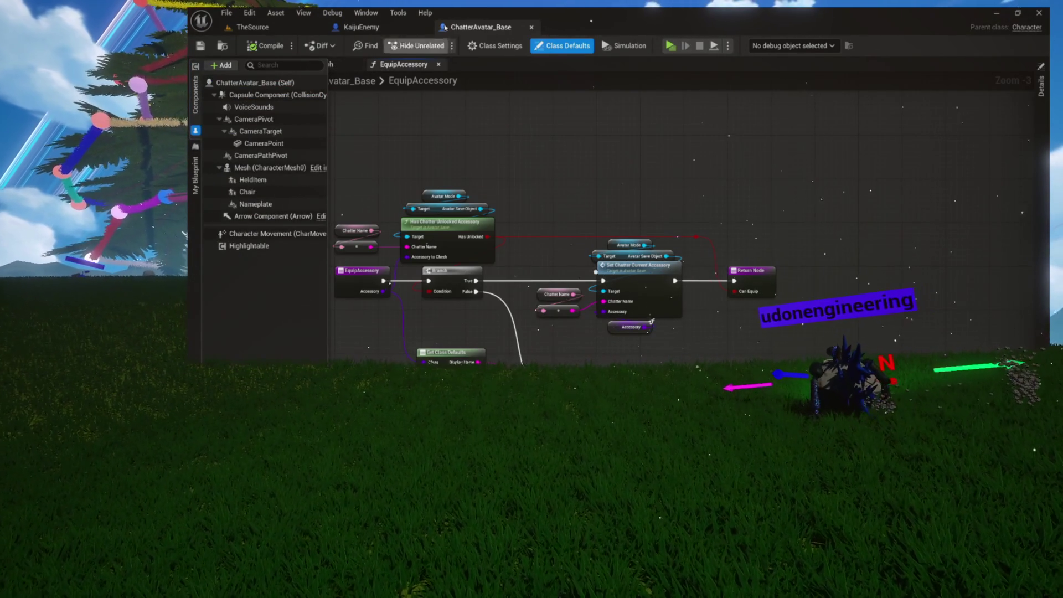
left_click(384, 28)
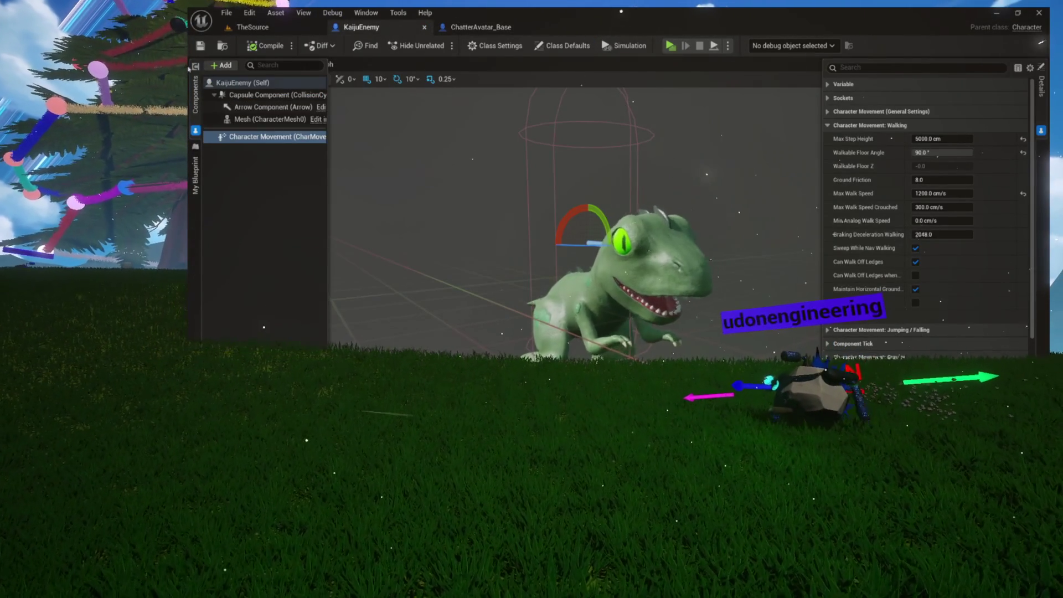
left_click(209, 66)
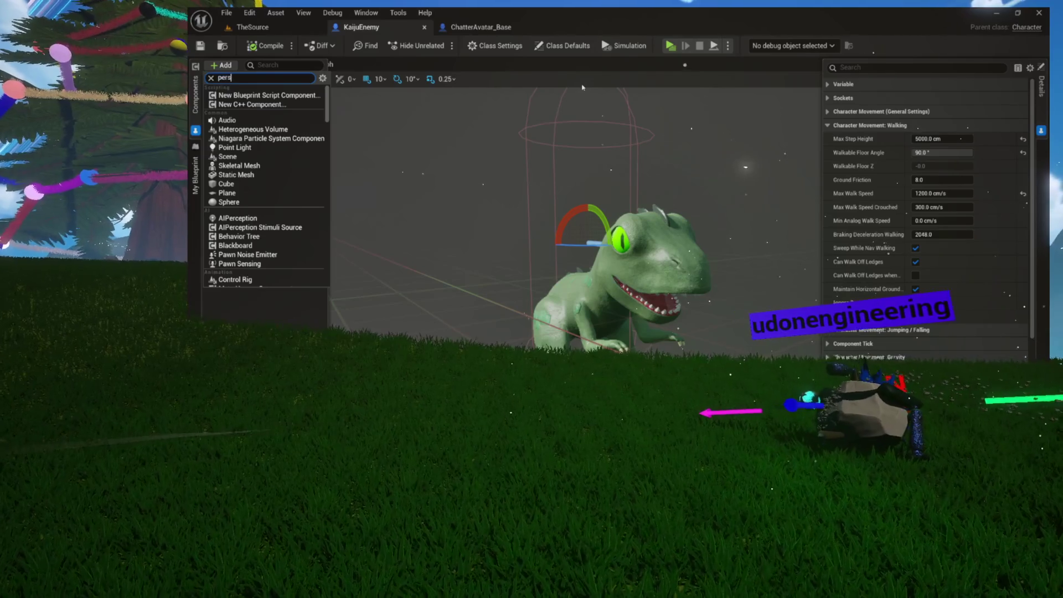
type("is")
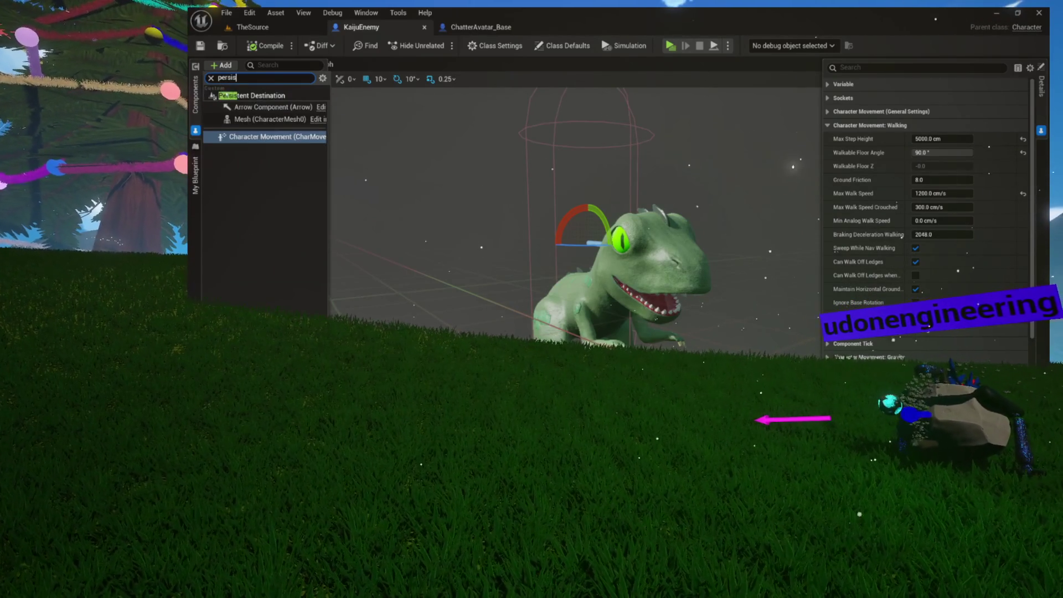
left_click(283, 97)
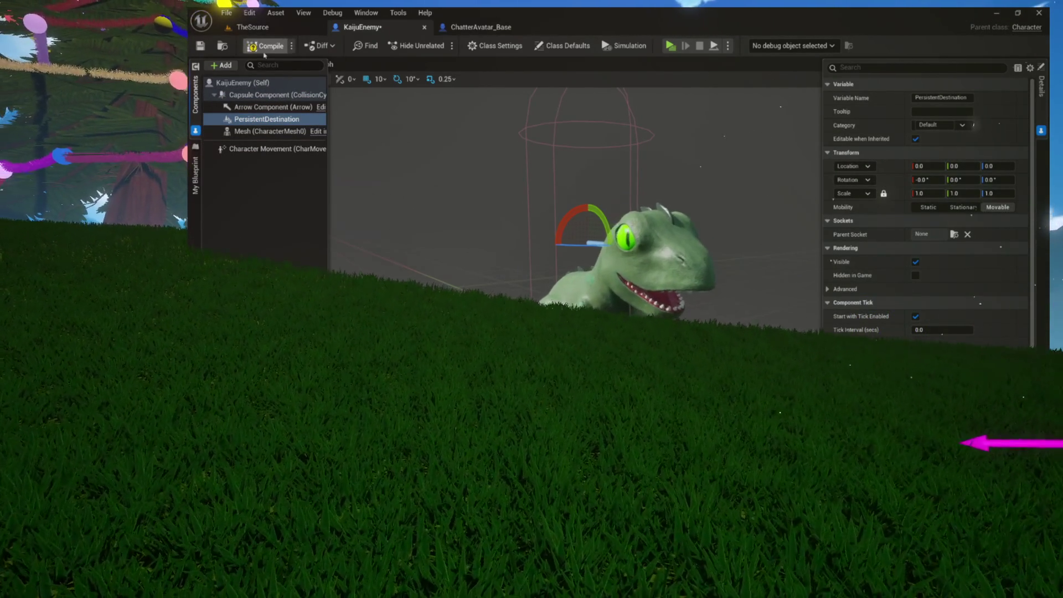
right_click(247, 121)
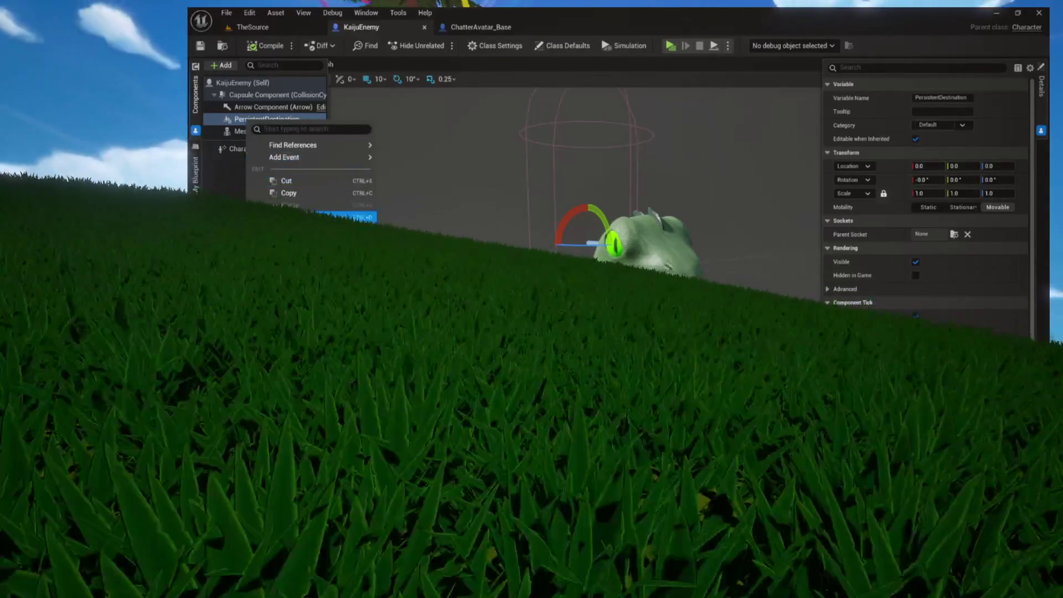
left_click(544, 172)
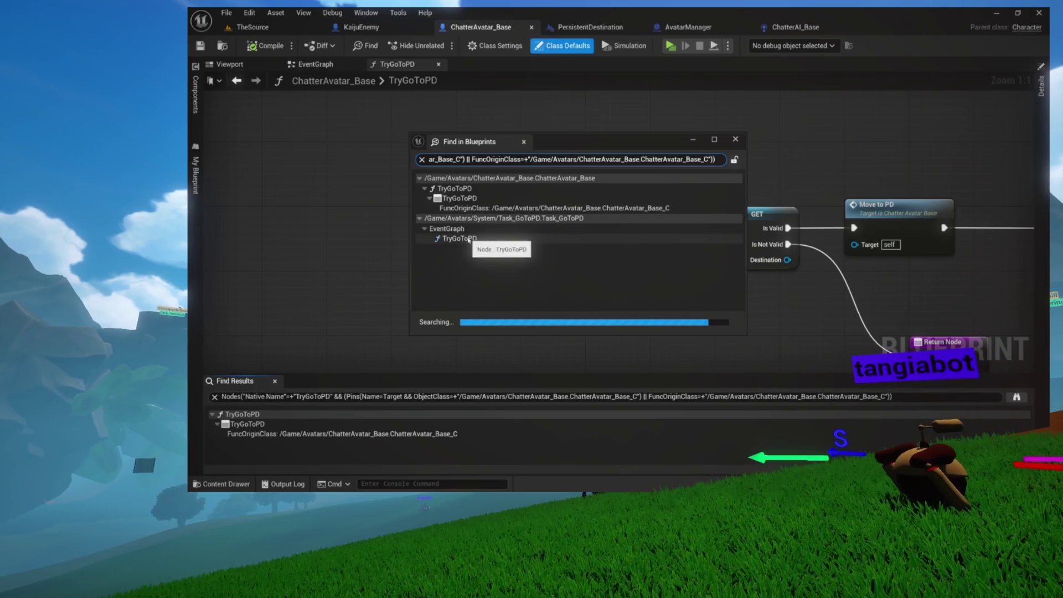
Jump to Task_GoToPD's Try Go to PD call and close the search results window
double_click(649, 237)
mouse_move(721, 149)
left_mouse_down()
mouse_move(739, 198)
mouse_move(741, 360)
left_mouse_up()
mouse_move(647, 183)
left_mouse_down()
mouse_move(809, 171)
mouse_move(885, 184)
left_mouse_up()
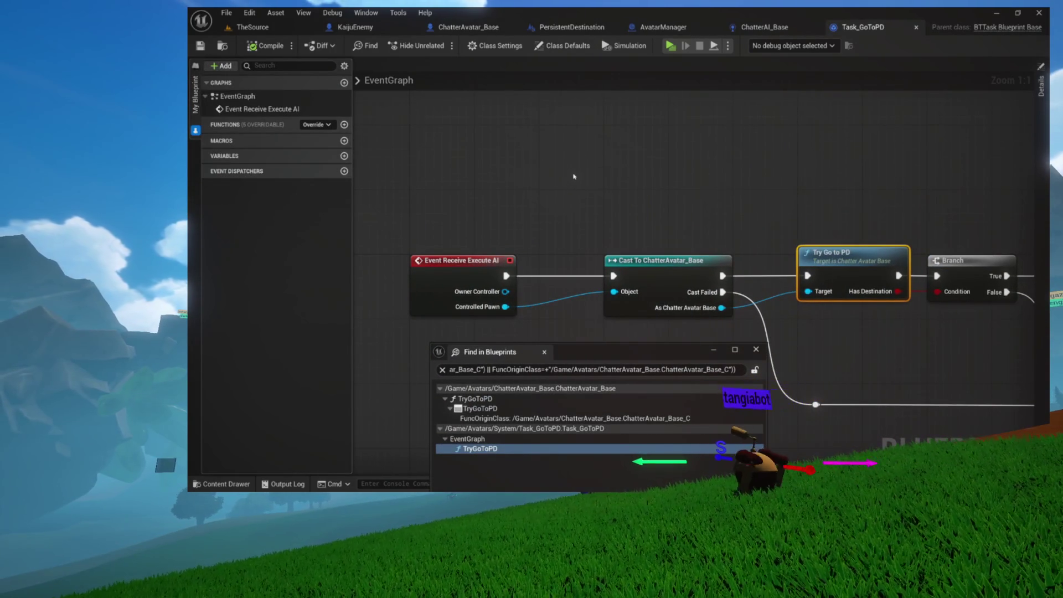
mouse_move(767, 178)
left_mouse_down()
mouse_move(551, 125)
mouse_move(621, 128)
mouse_move(562, 116)
mouse_move(415, 113)
mouse_move(543, 110)
mouse_move(527, 93)
mouse_move(717, 145)
mouse_move(728, 106)
mouse_move(670, 80)
left_mouse_up()
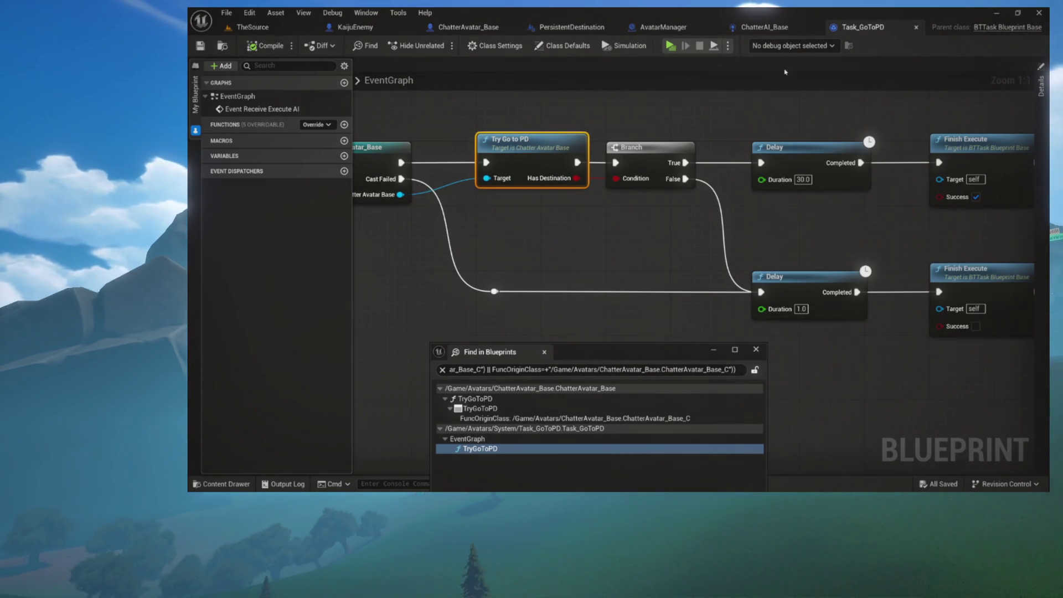
left_click_drag(719, 122, 717, 176)
mouse_move(598, 161)
left_mouse_down()
mouse_move(603, 147)
mouse_move(997, 216)
left_mouse_up()
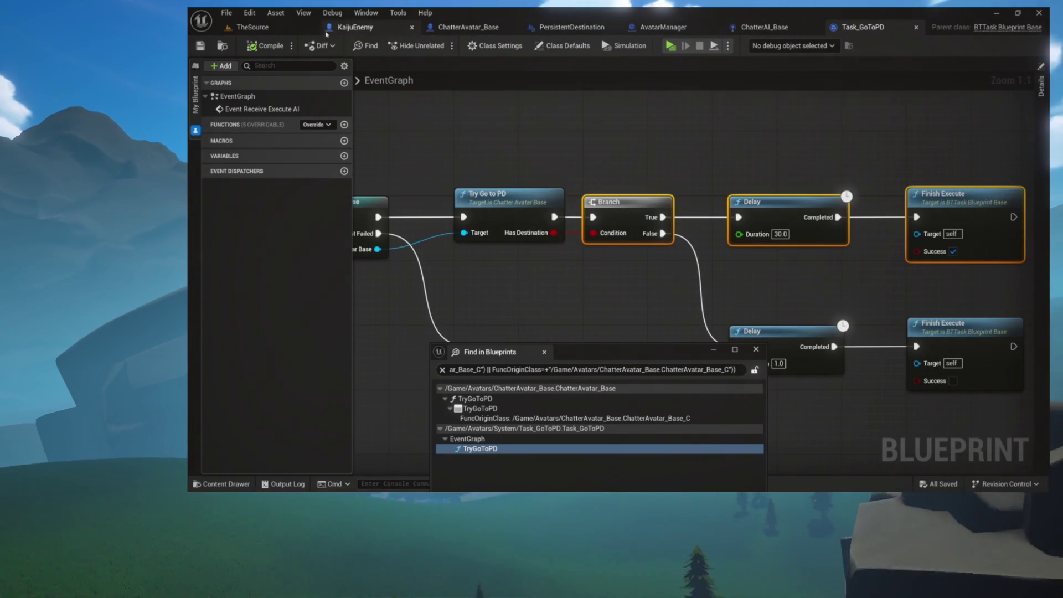
left_click(545, 352)
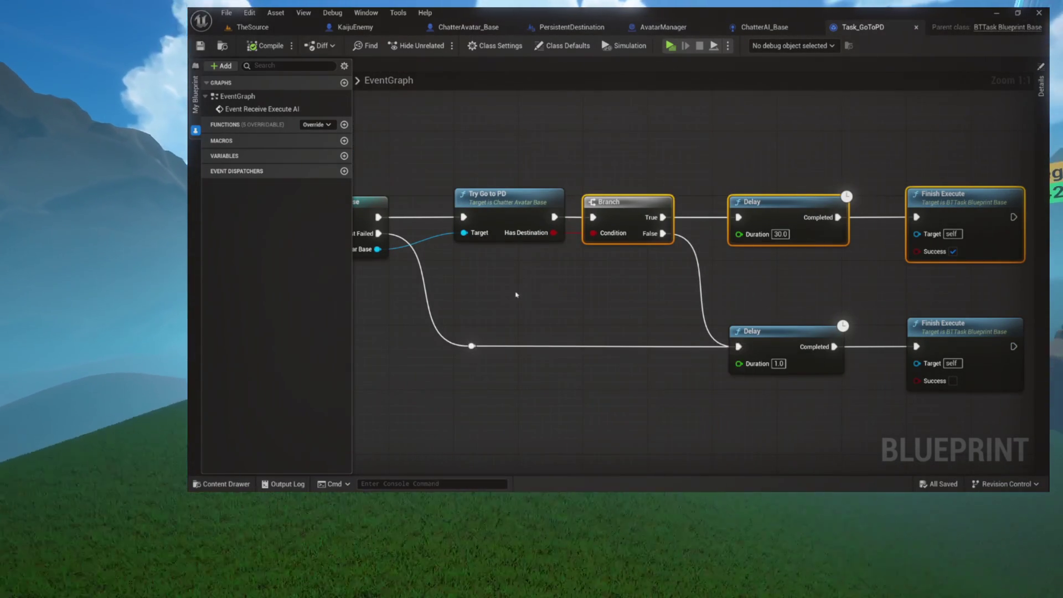
Review the cast, Try Go to PD, Branch, Delay and Finish Execute nodes
left_click_drag(496, 284, 577, 345)
left_click_drag(394, 190, 965, 460)
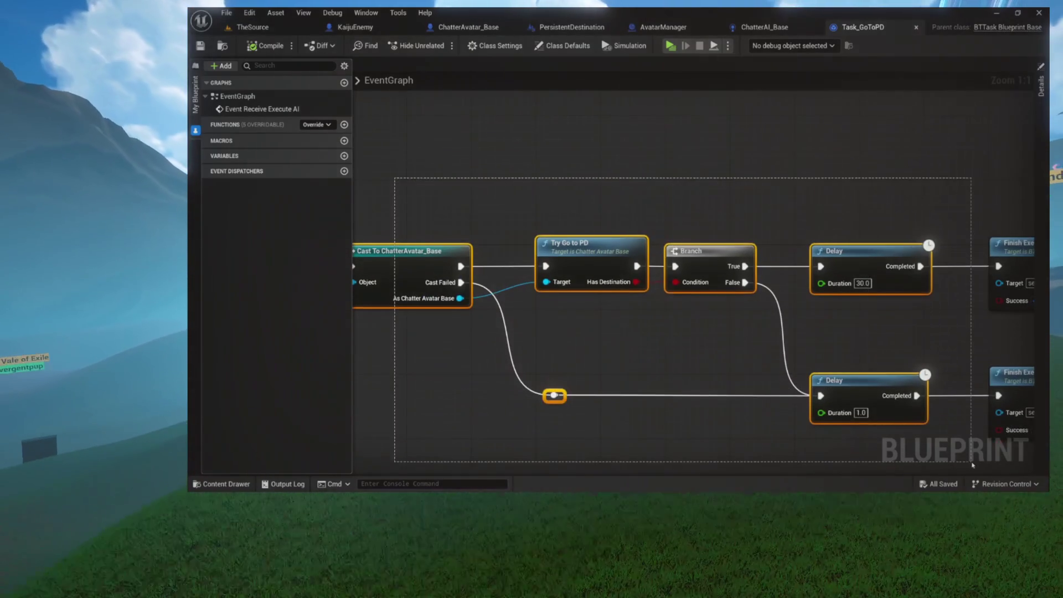
mouse_move(734, 173)
left_mouse_down()
mouse_move(700, 144)
mouse_move(604, 149)
mouse_move(699, 194)
left_mouse_up()
left_click_drag(539, 238, 535, 242)
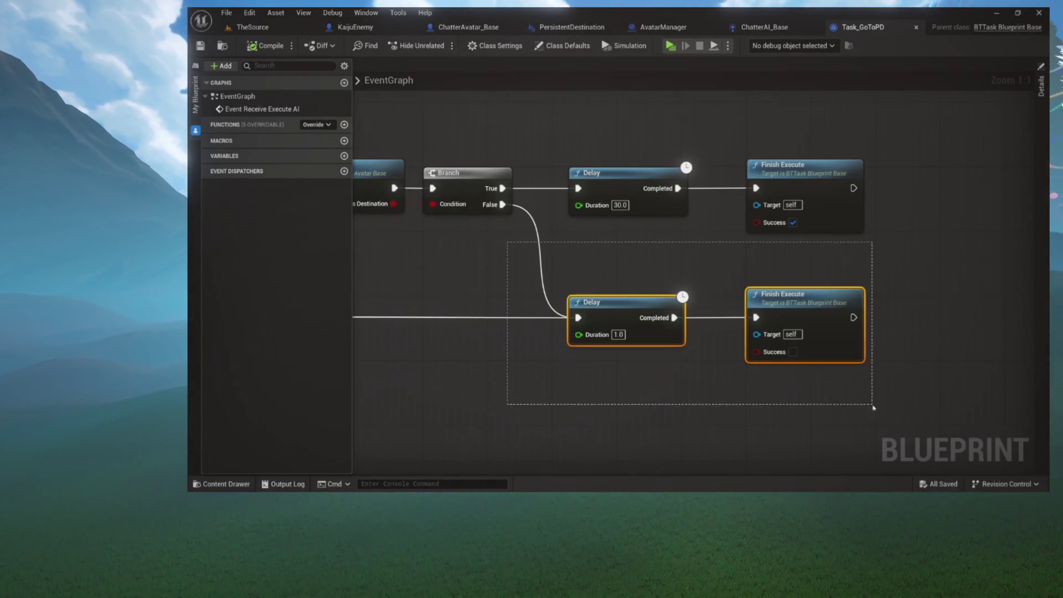
left_click_drag(568, 288, 656, 204)
left_click_drag(483, 288, 600, 360)
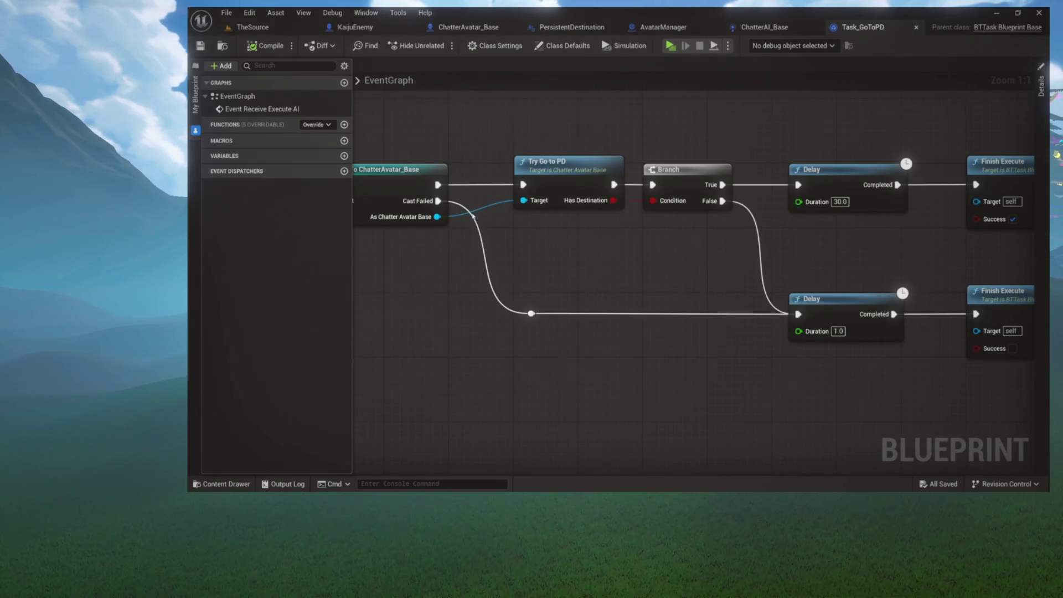
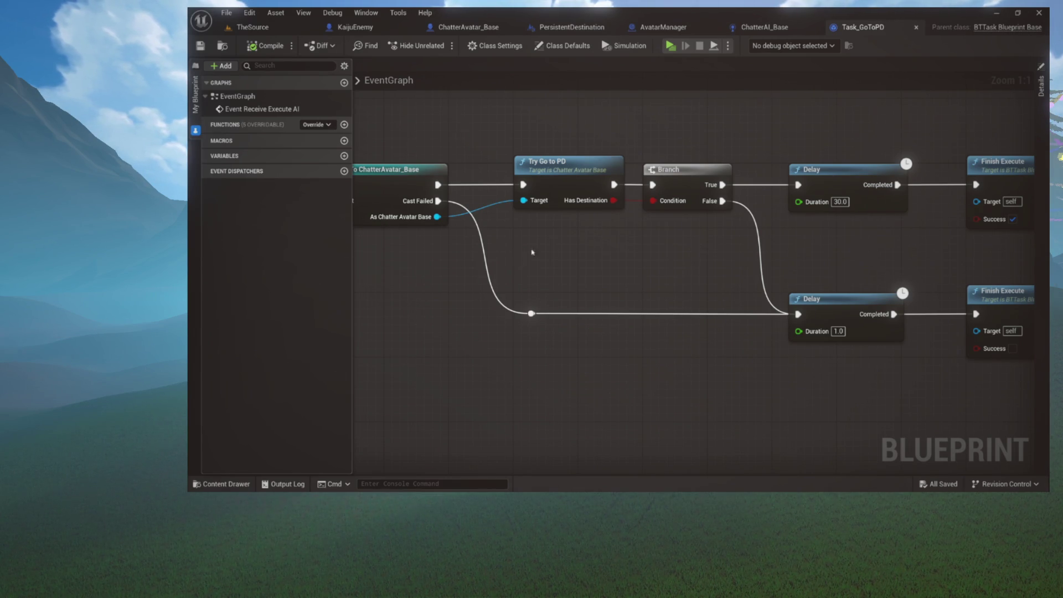
Review the Task_GoToPD event graph chain, then close the Task_GoToPD tab
left_click_drag(560, 255, 624, 309)
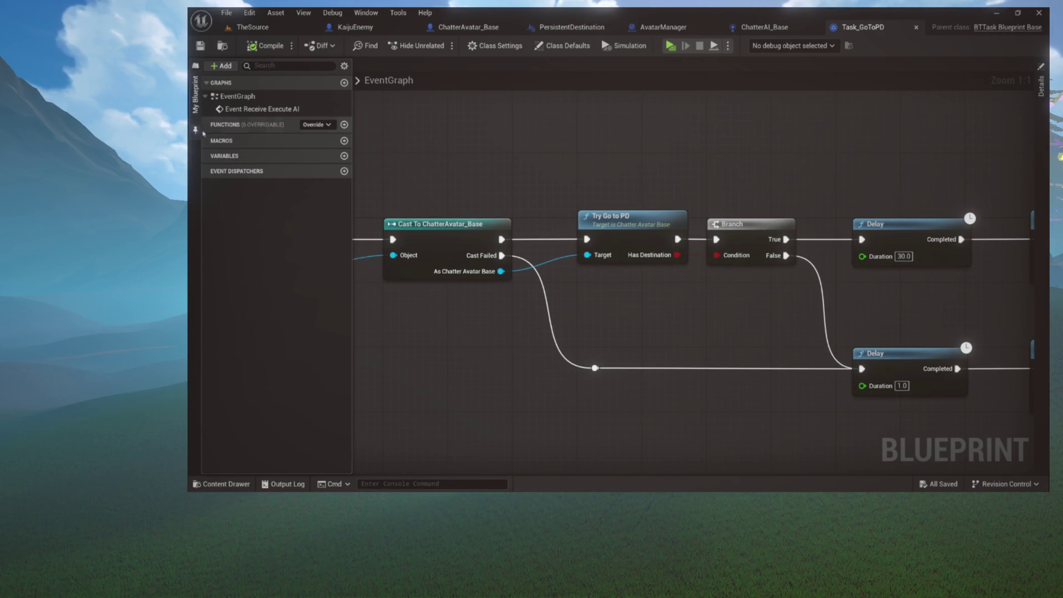
left_click(196, 134)
mouse_move(537, 142)
left_mouse_down()
mouse_move(673, 154)
mouse_move(517, 142)
mouse_move(669, 175)
left_mouse_up()
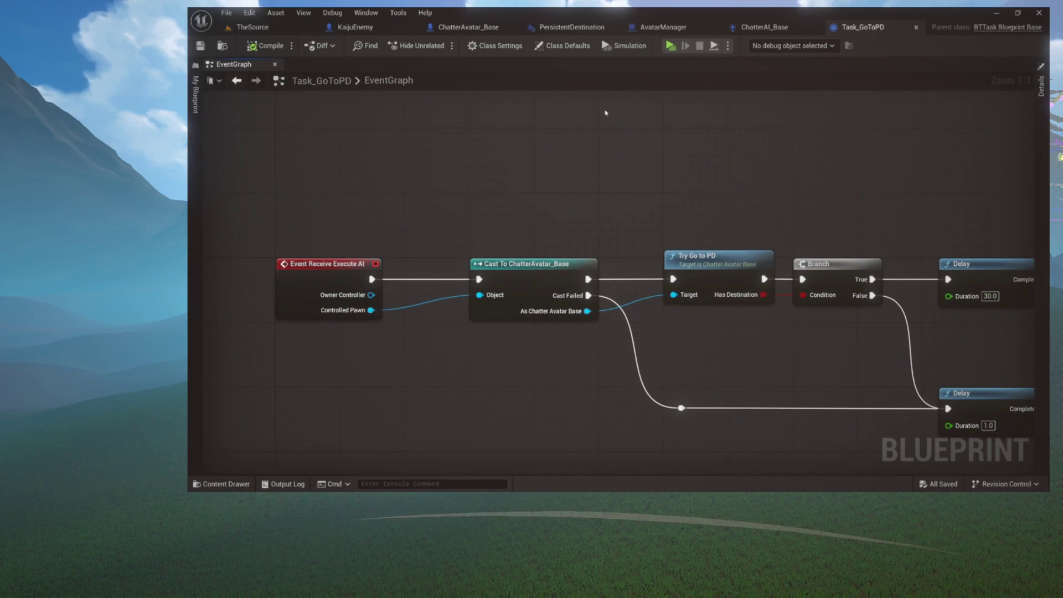
left_click_drag(606, 112, 548, 105)
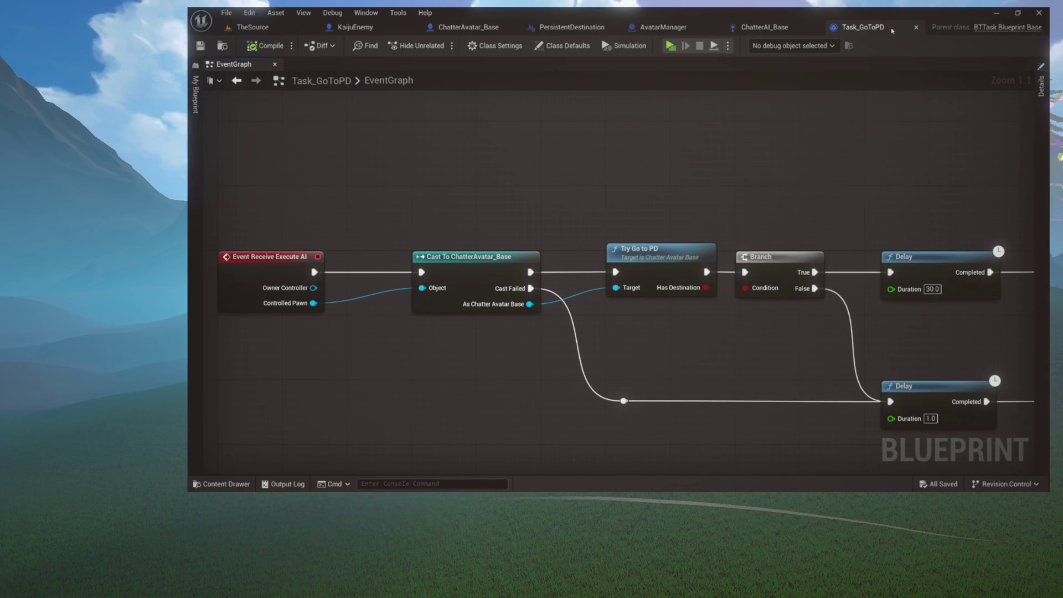
left_click(916, 28)
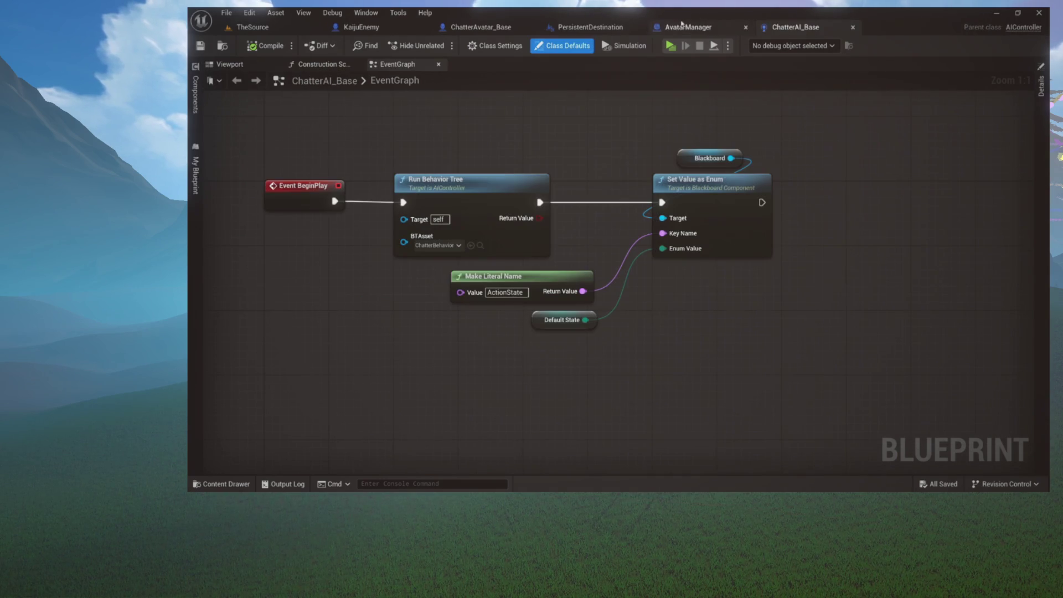
Look over the ChatterAI_Base construction script and event graph
left_click(340, 66)
left_click(357, 64)
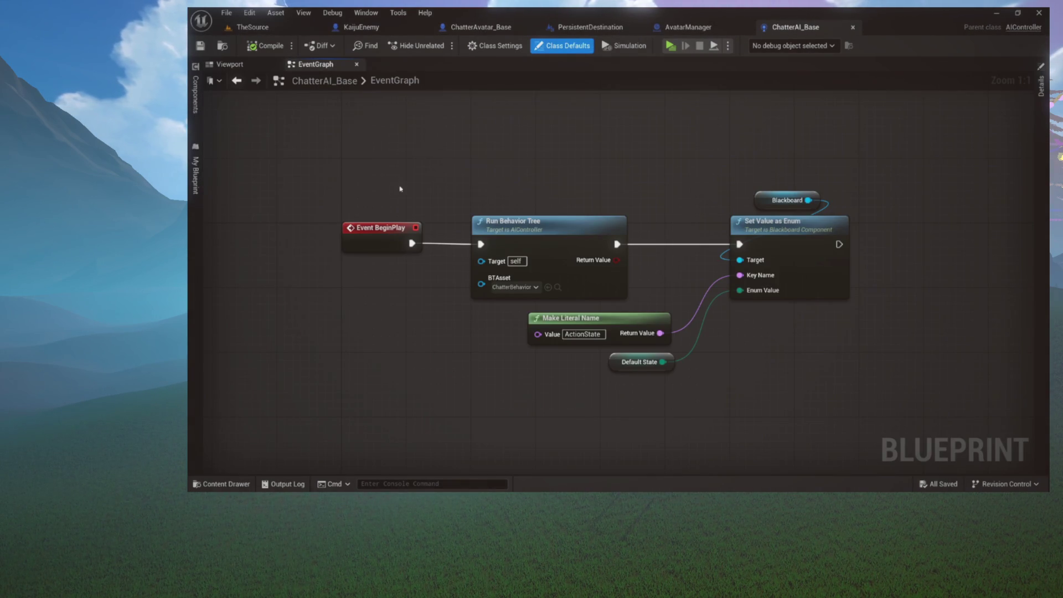
left_click_drag(386, 205, 360, 220)
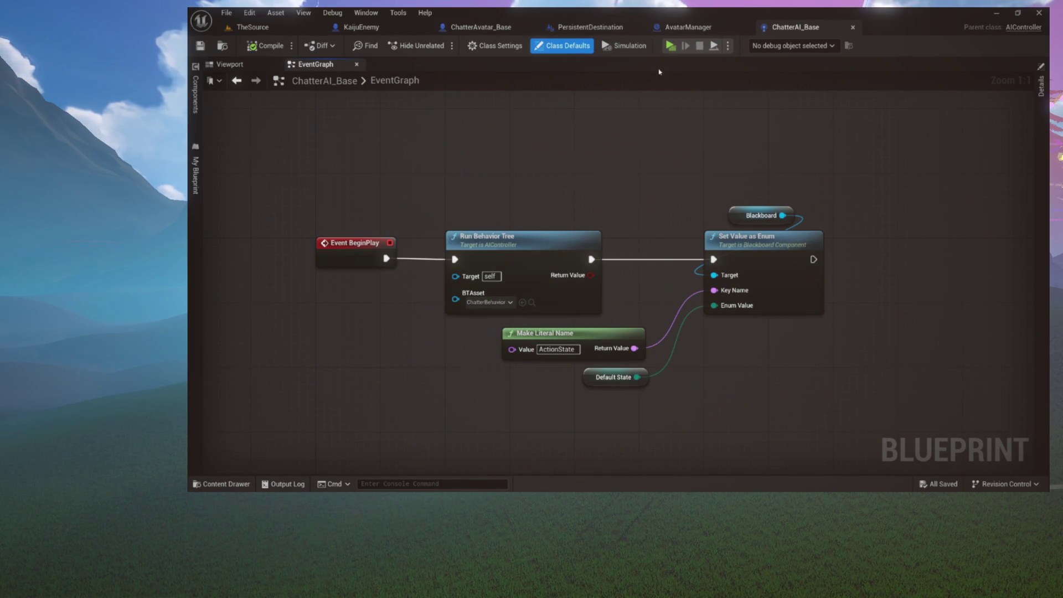
Check the AvatarManager and empty PersistentDestination blueprints, then close PersistentDestination
left_click(689, 26)
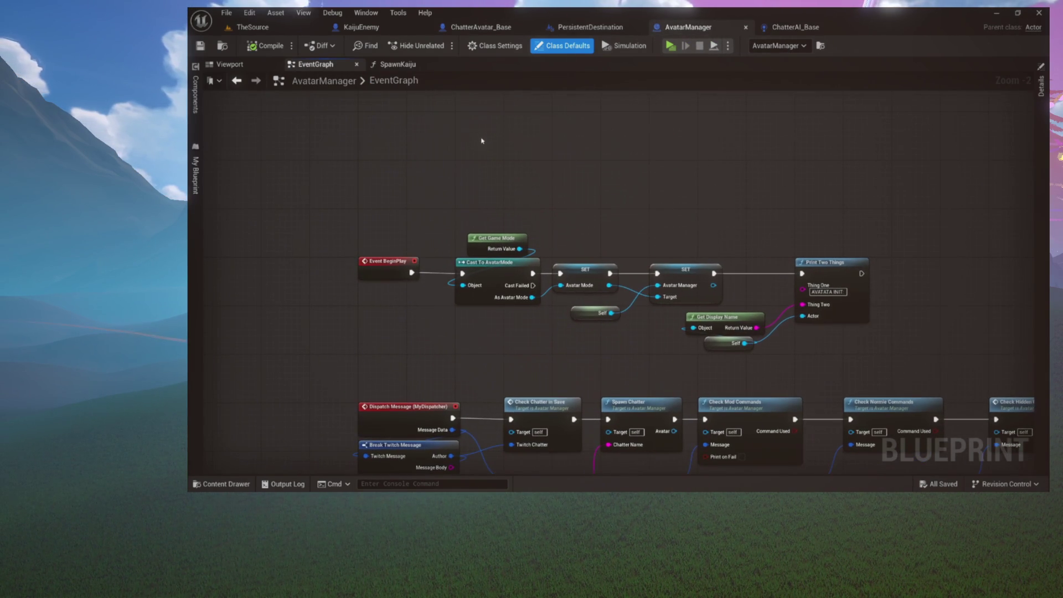
left_click(601, 28)
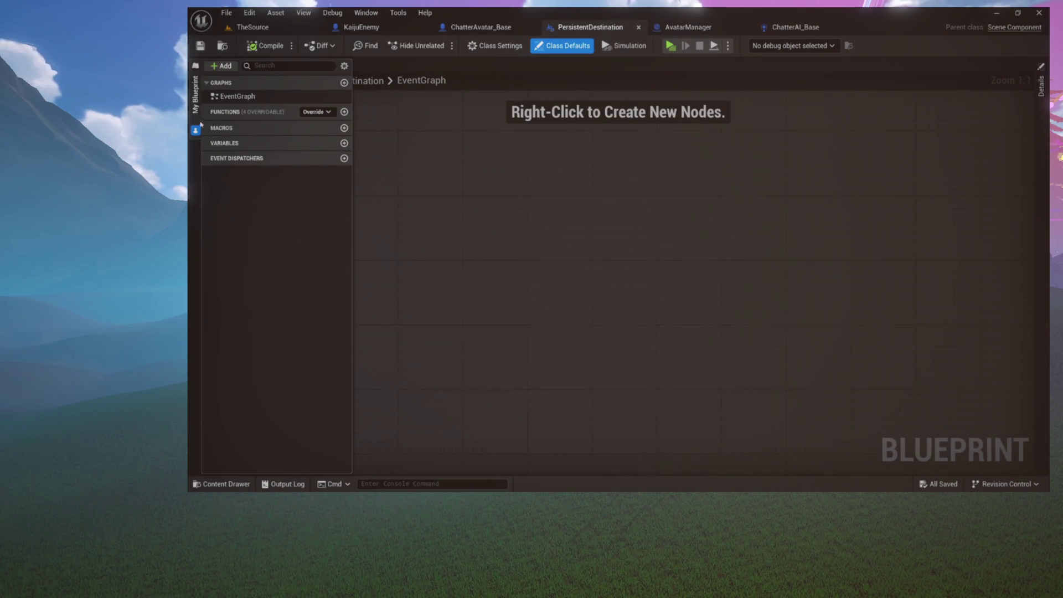
left_click(397, 150)
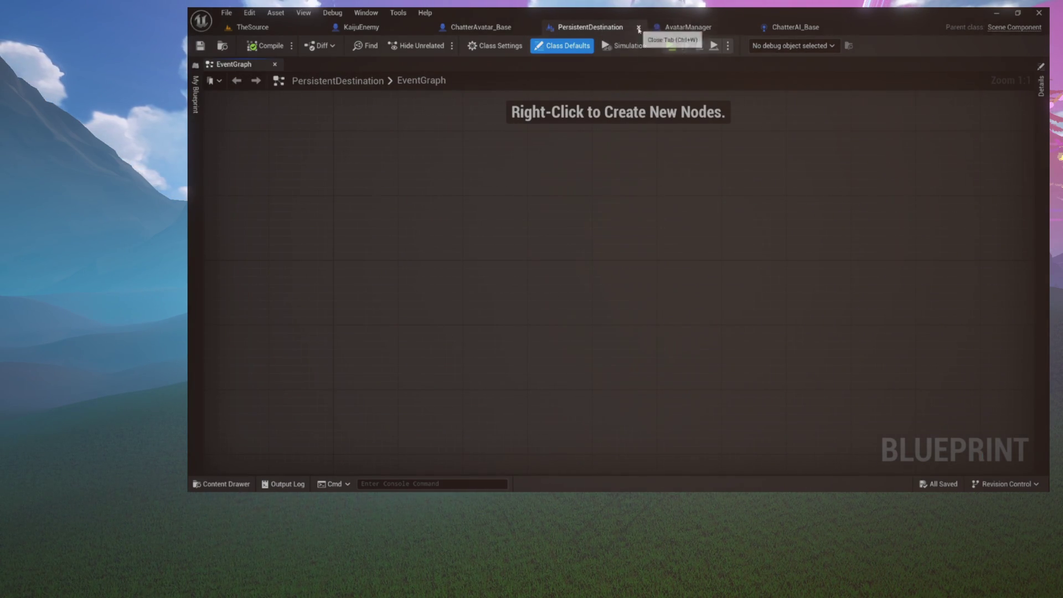
left_click(639, 27)
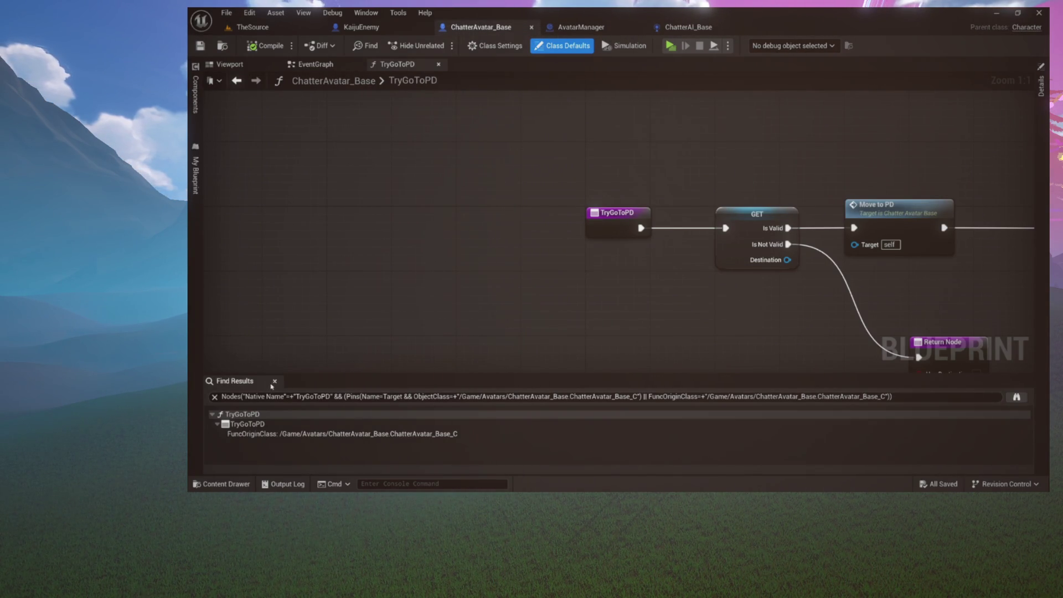
Close the Find Results panel and frame all TryGoToPD nodes with Home
left_click(275, 382)
key("Home")
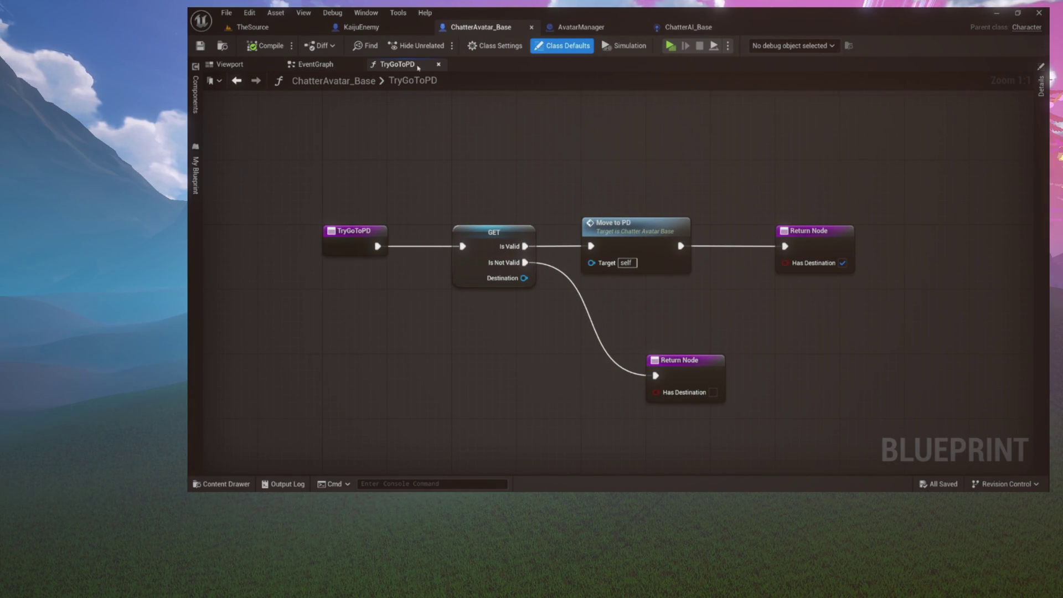
left_click_drag(414, 155, 803, 380)
left_click(805, 383)
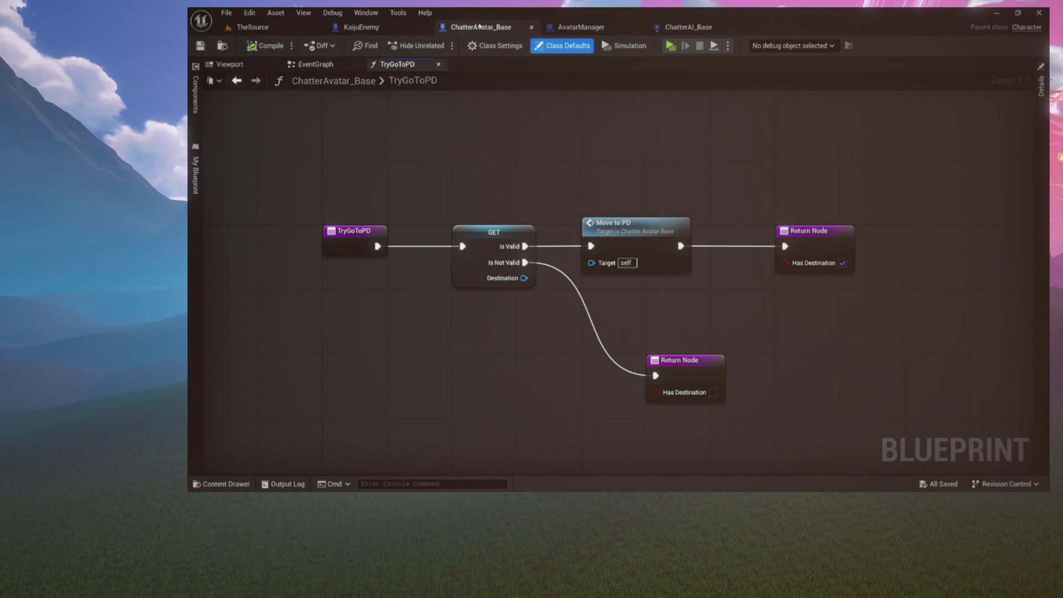
Glance at the avatar's Viewport, then return to TryGoToPD and select the Move to PD node
left_click(241, 66)
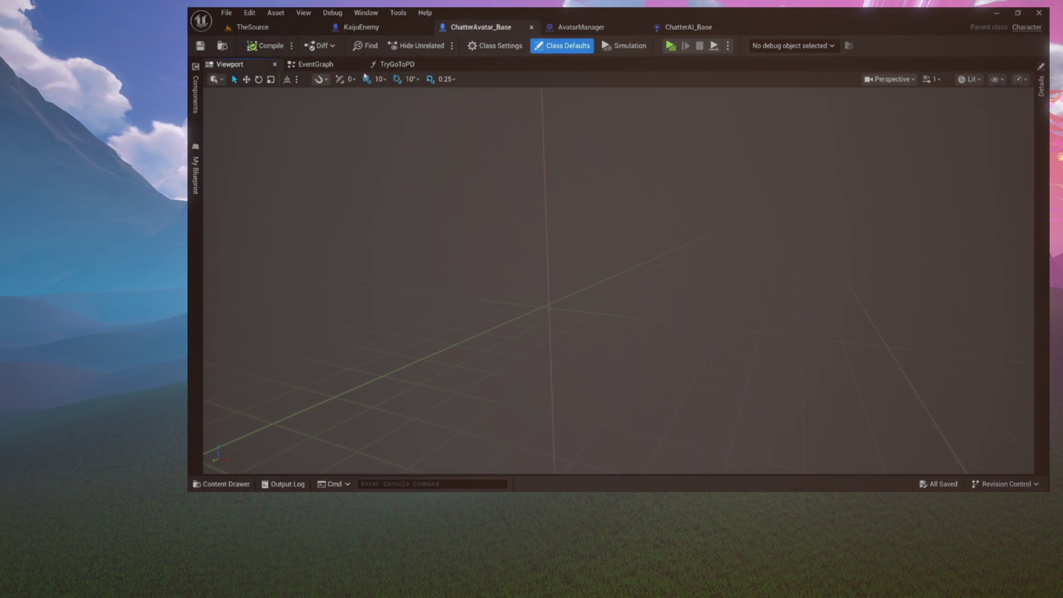
left_click(397, 65)
mouse_move(360, 134)
left_mouse_down()
mouse_move(767, 344)
mouse_move(815, 412)
left_mouse_up()
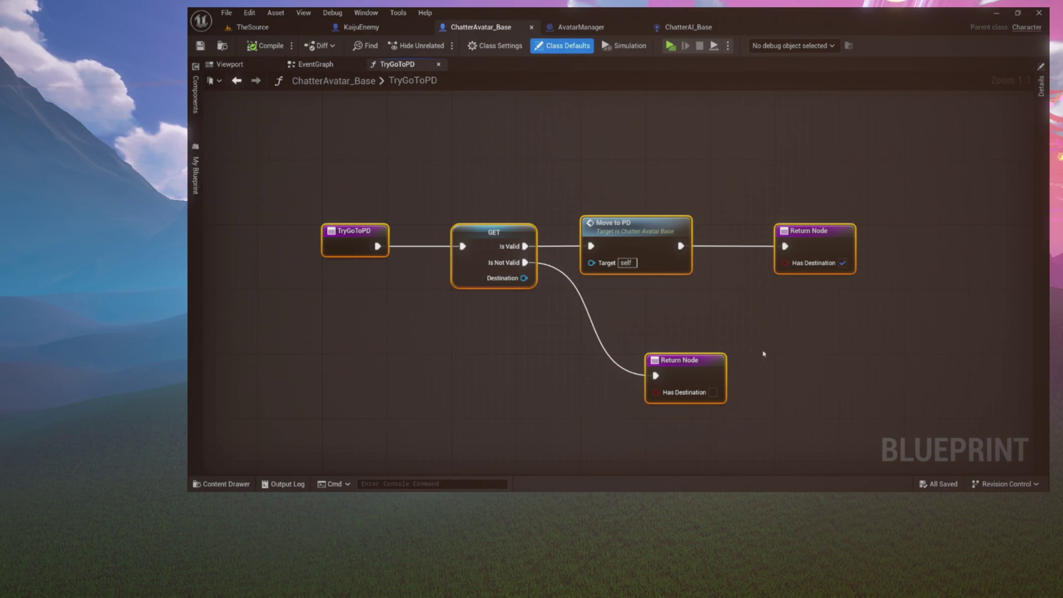
left_click(670, 260)
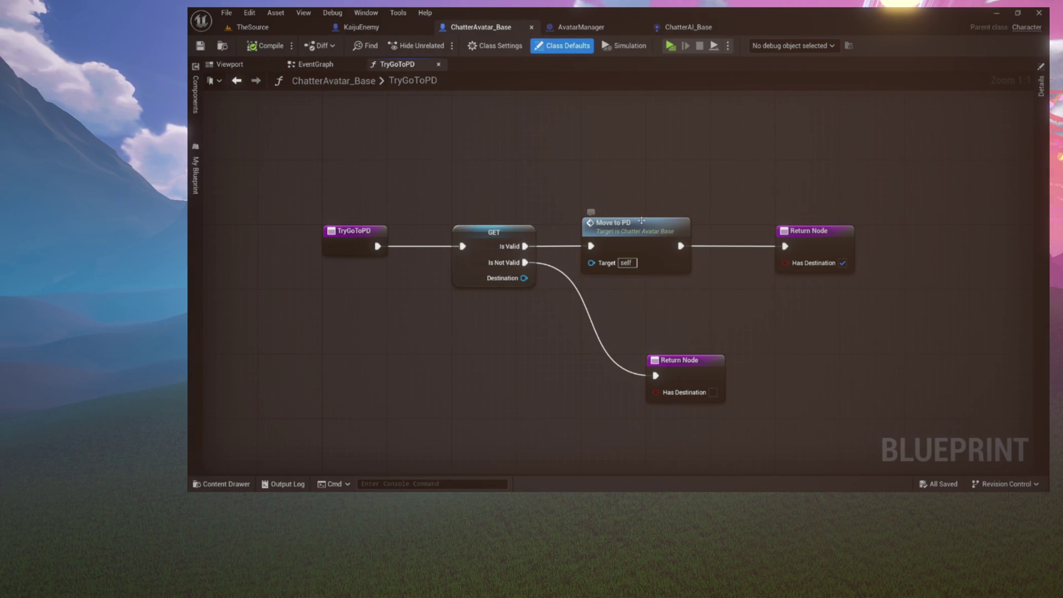
Open Move to PD's implementation in the Async graph and inspect the AI MoveTo chain
double_click(641, 221)
mouse_move(522, 159)
left_mouse_down()
mouse_move(1040, 450)
mouse_move(860, 389)
left_mouse_up()
mouse_move(550, 158)
left_mouse_down()
mouse_move(803, 327)
mouse_move(775, 342)
mouse_move(741, 434)
left_mouse_up()
left_click_drag(676, 270, 729, 237)
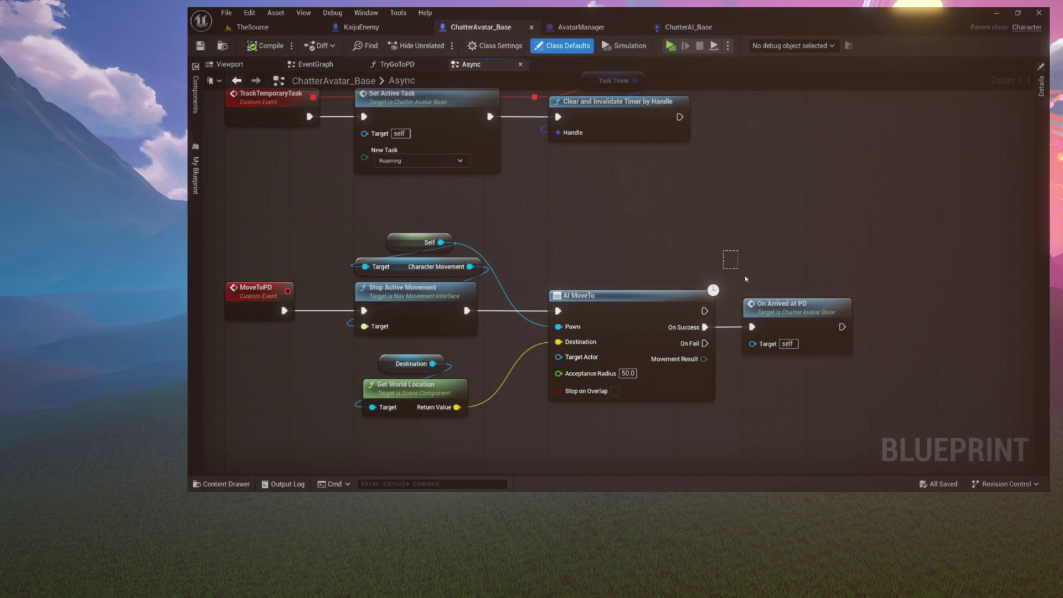
mouse_move(617, 237)
left_mouse_down()
mouse_move(672, 266)
mouse_move(665, 380)
mouse_move(681, 421)
mouse_move(622, 267)
left_mouse_up()
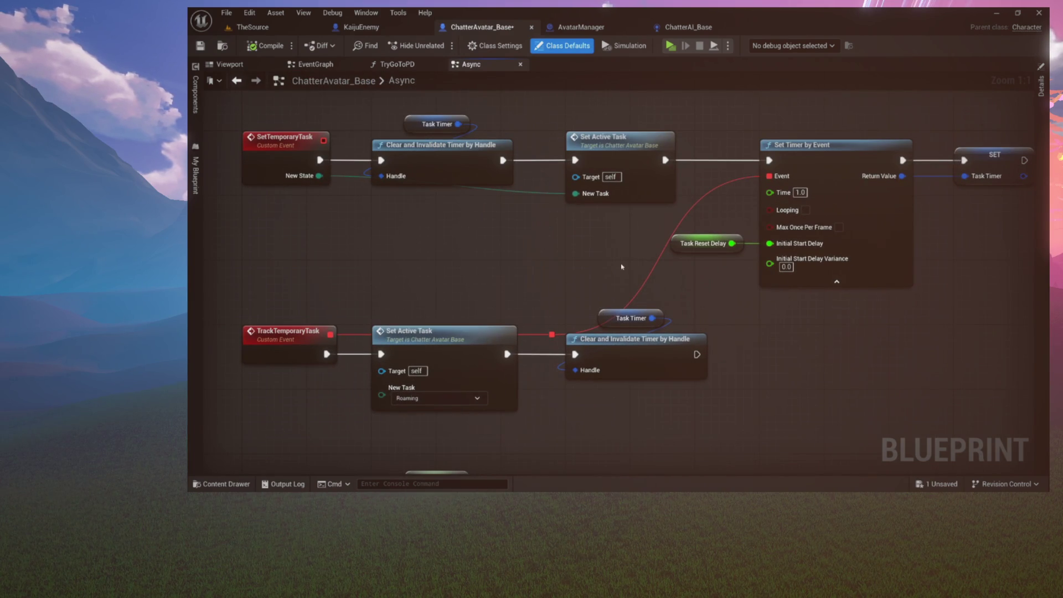
mouse_move(569, 244)
left_mouse_down()
mouse_move(631, 277)
mouse_move(669, 208)
mouse_move(675, 263)
mouse_move(675, 110)
mouse_move(564, 143)
left_mouse_up()
mouse_move(305, 155)
left_mouse_down()
mouse_move(790, 403)
mouse_move(837, 417)
left_mouse_up()
left_click(837, 418)
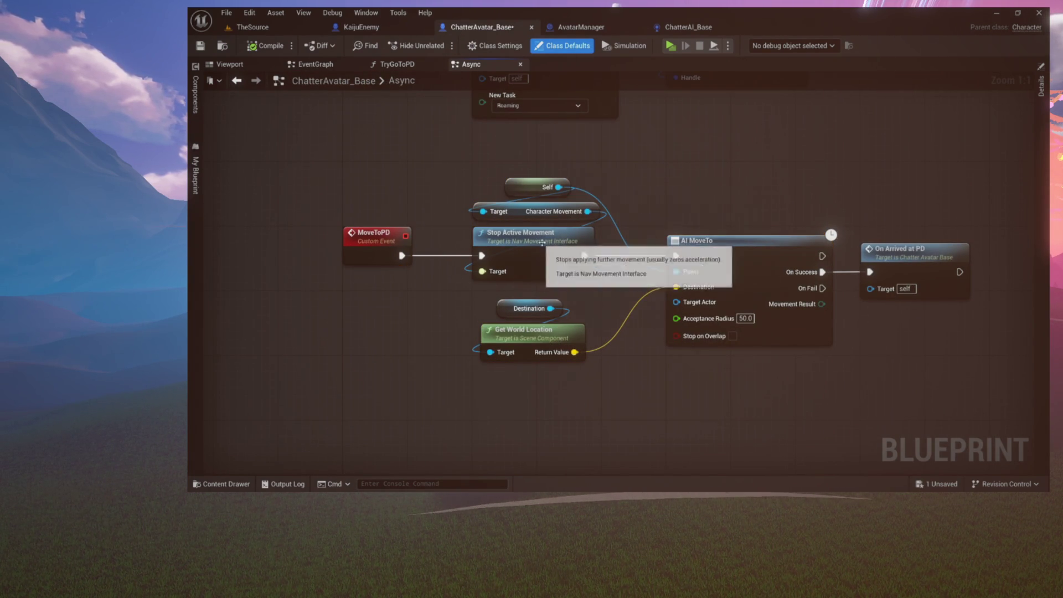
mouse_move(683, 197)
left_mouse_down()
mouse_move(534, 190)
mouse_move(842, 363)
left_mouse_up()
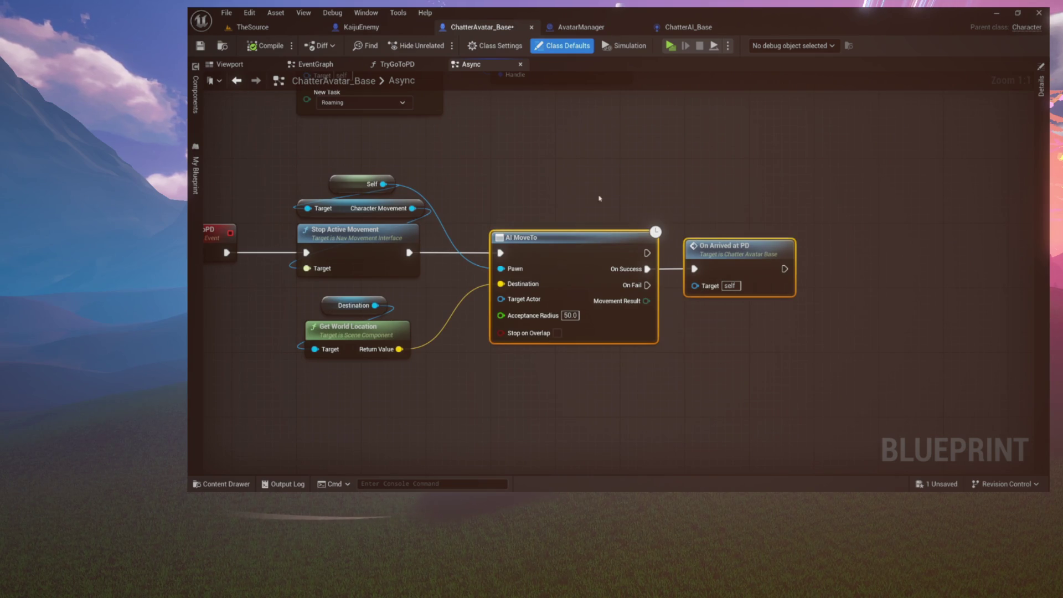
left_click_drag(701, 252, 622, 231)
Open the OnArrivedAtPD function from the On Arrived at PD node
left_click(686, 248)
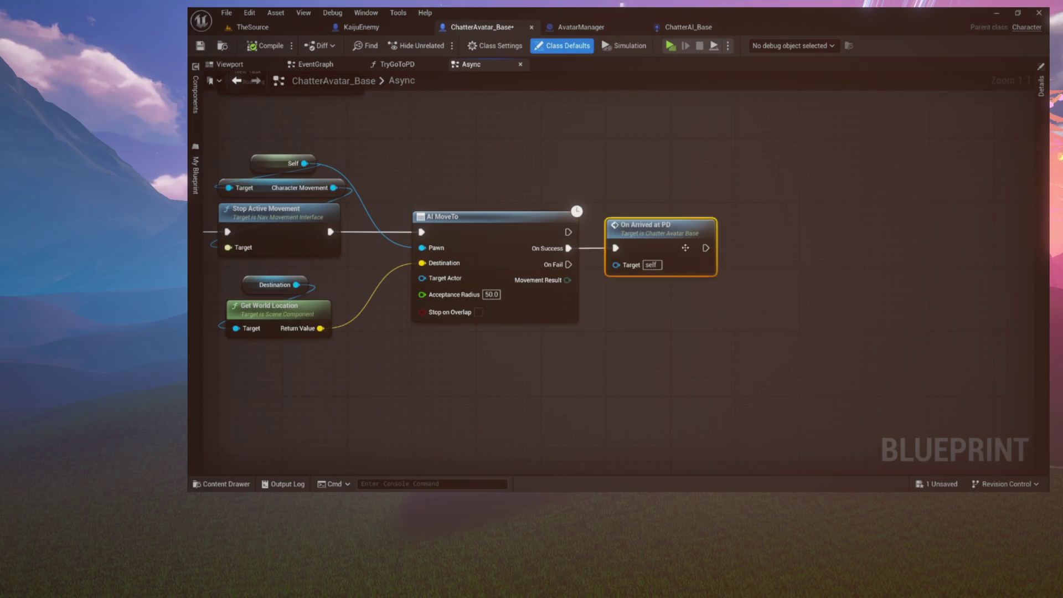
double_click(686, 248)
mouse_move(329, 115)
left_mouse_down()
mouse_move(866, 415)
mouse_move(916, 415)
left_mouse_up()
left_click(754, 324)
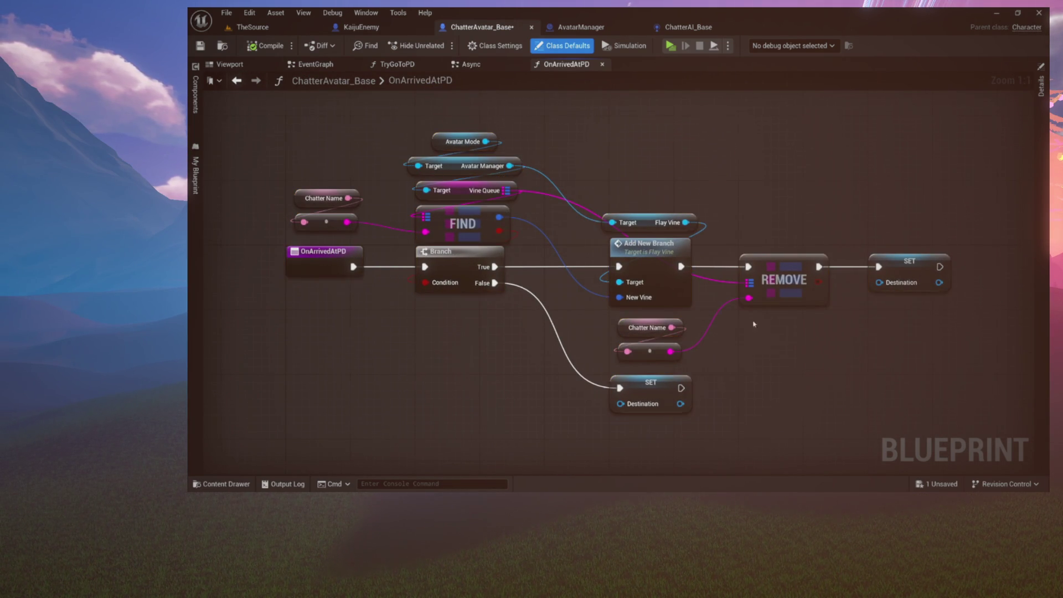
Inspect the OnArrivedAtPD entry and its Flay Vine Add New Branch nodes
left_click_drag(725, 305, 664, 275)
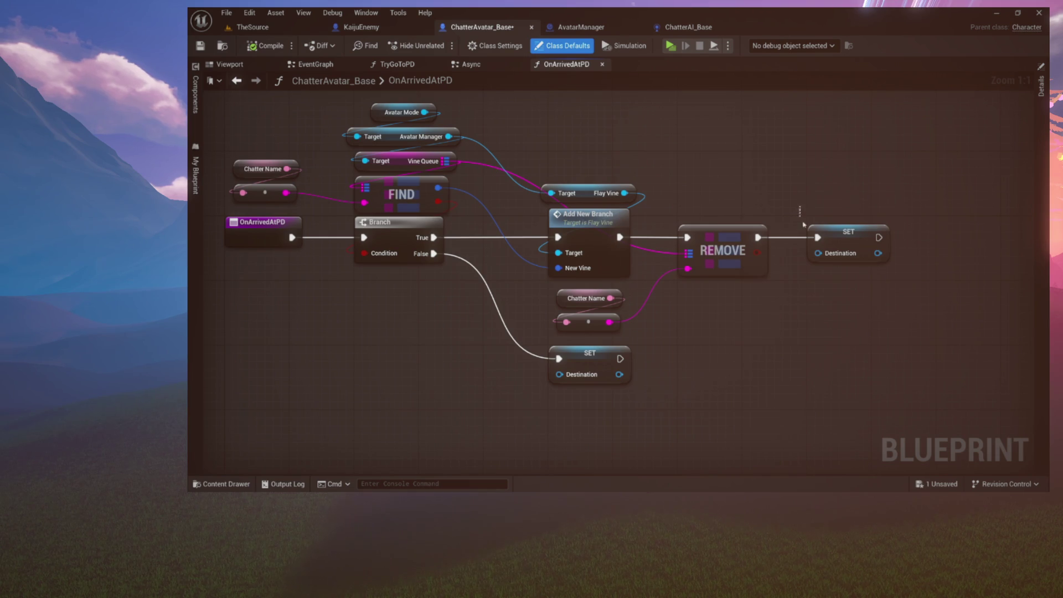
left_click_drag(723, 263, 787, 255)
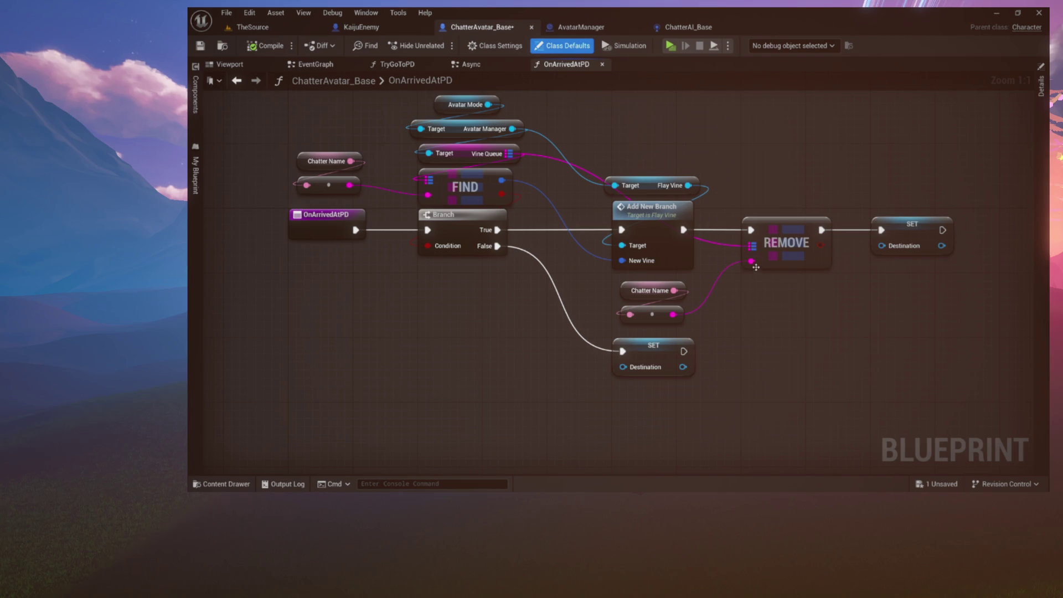
mouse_move(770, 313)
left_mouse_down()
mouse_move(759, 332)
mouse_move(696, 353)
mouse_move(744, 356)
left_mouse_up()
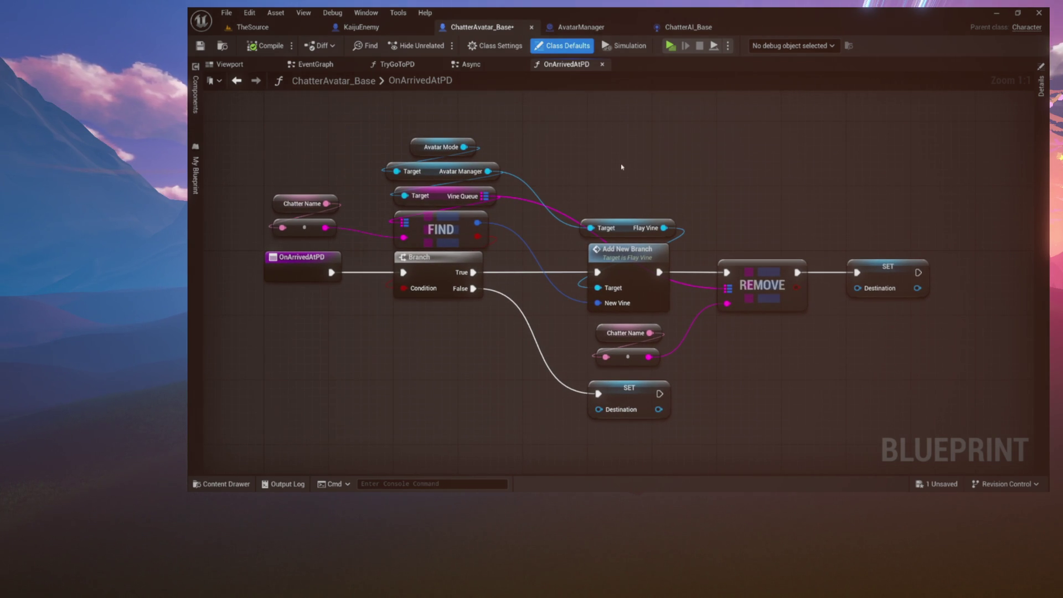
mouse_move(297, 145)
left_mouse_down()
mouse_move(714, 314)
mouse_move(924, 422)
left_mouse_up()
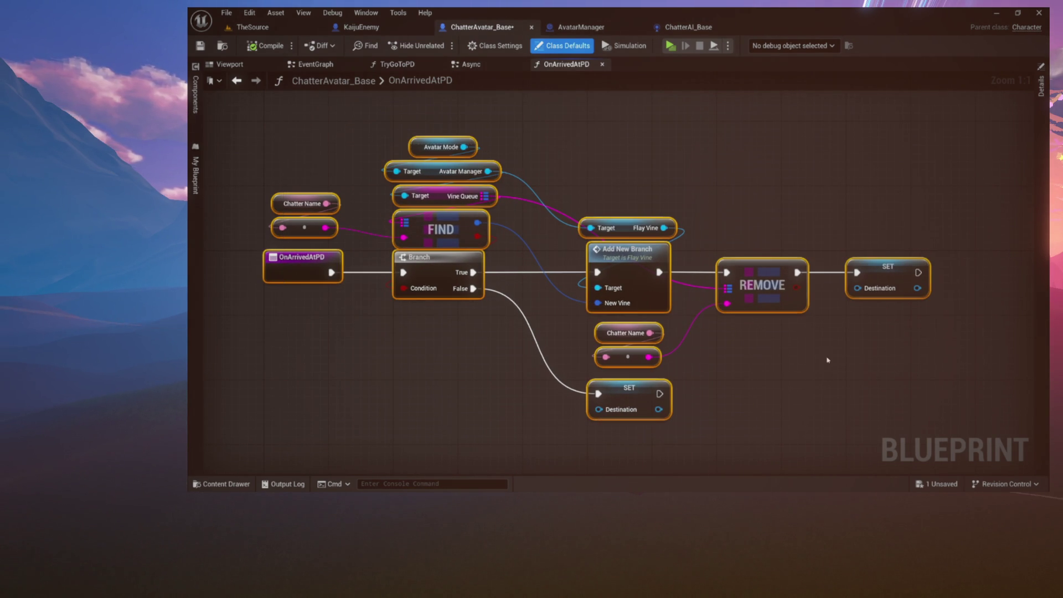
left_click(302, 269)
left_click_drag(586, 277, 632, 176)
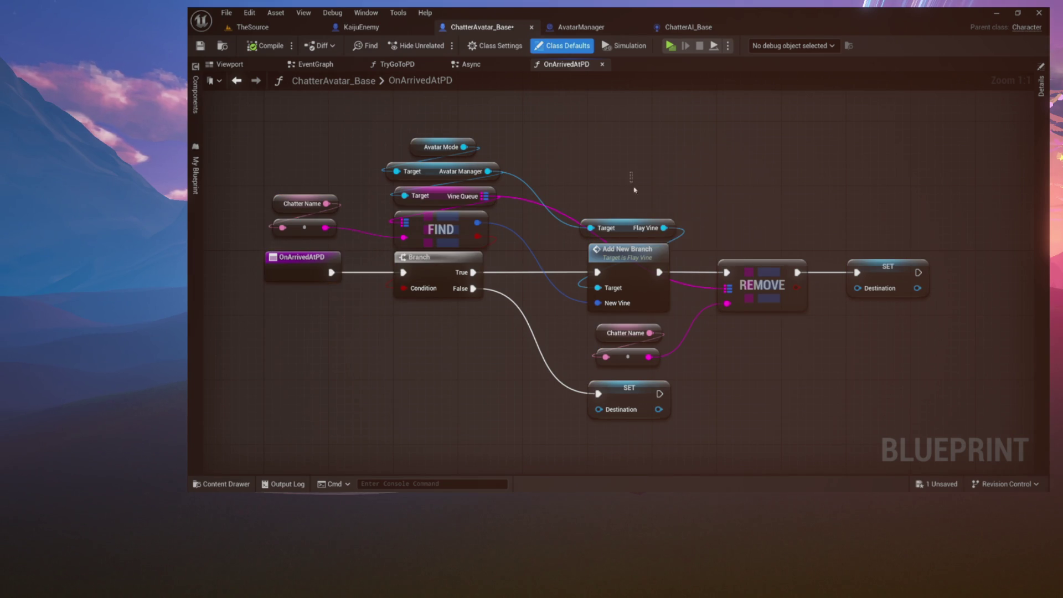
mouse_move(686, 103)
left_mouse_down()
mouse_move(450, 238)
mouse_move(451, 297)
mouse_move(454, 266)
mouse_move(685, 163)
left_mouse_up()
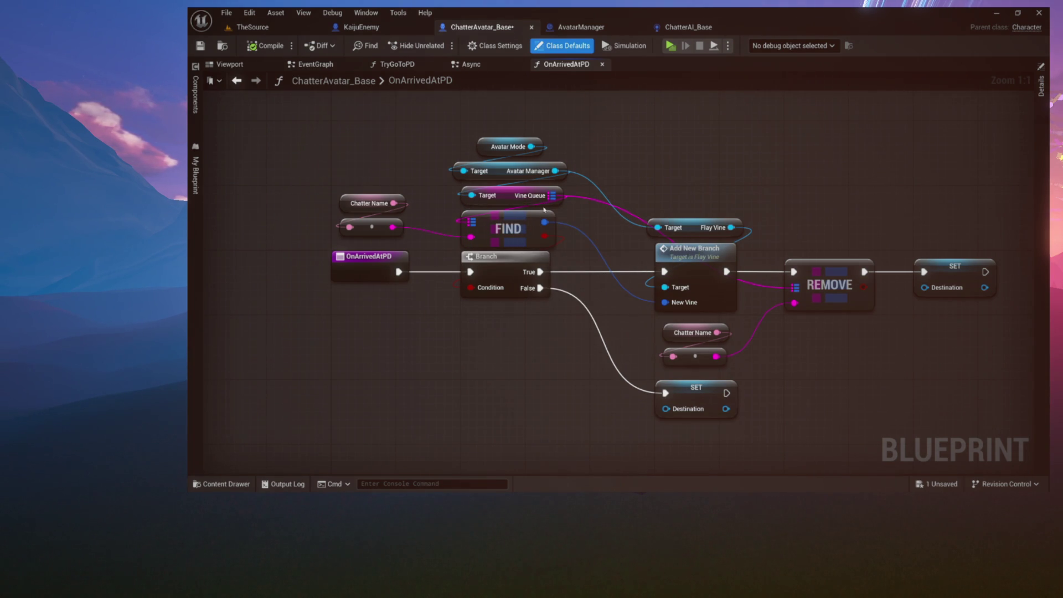
Inspect the Chatter Name, manager and vine-queue getters feeding FIND, then switch to the Async graph
left_click_drag(392, 197, 381, 243)
mouse_move(328, 116)
left_mouse_down()
mouse_move(567, 249)
mouse_move(535, 232)
left_mouse_up()
left_click_drag(413, 105, 636, 235)
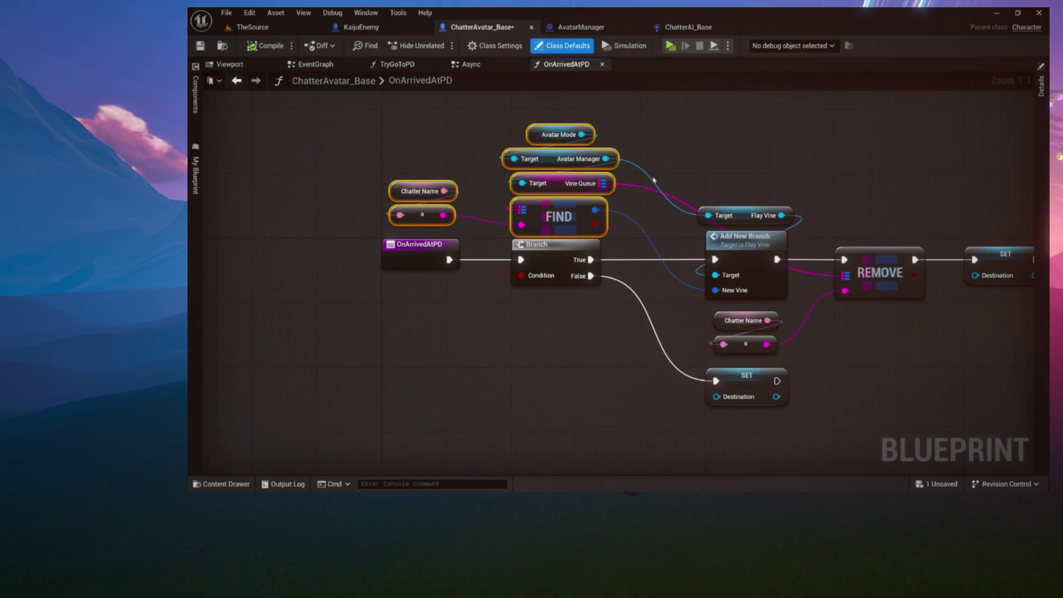
left_click(648, 195)
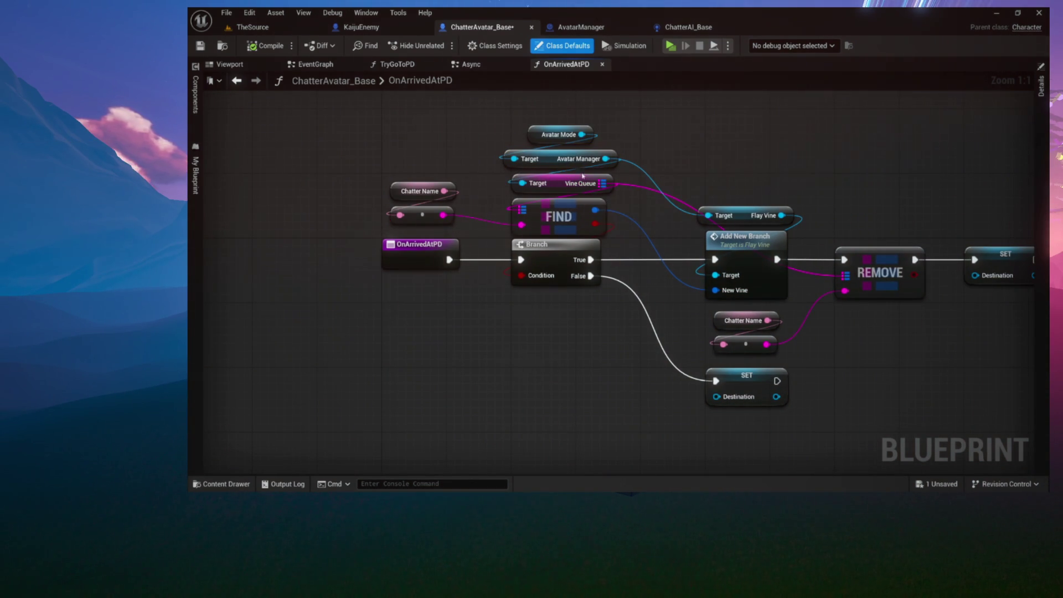
left_click_drag(703, 178, 597, 175)
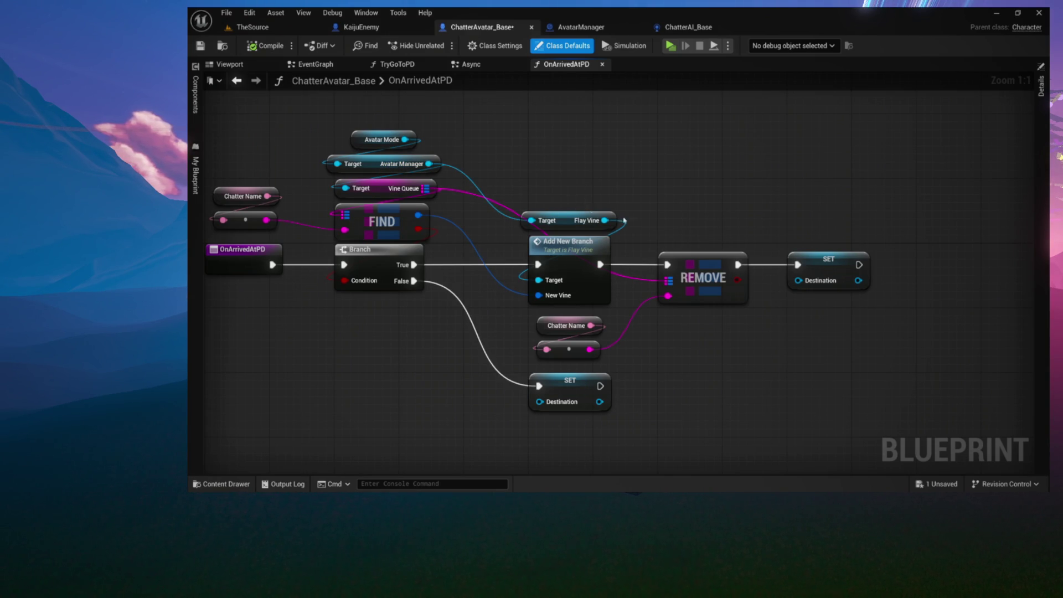
mouse_move(895, 356)
left_mouse_down()
mouse_move(781, 315)
mouse_move(596, 278)
left_mouse_up()
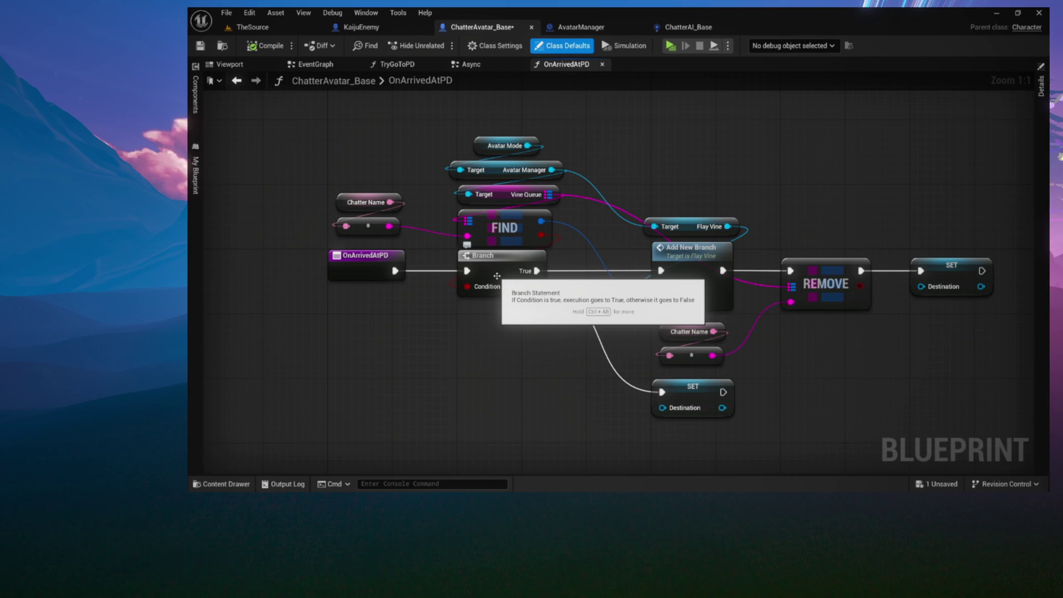
mouse_move(693, 222)
left_mouse_down()
mouse_move(696, 161)
mouse_move(622, 161)
mouse_move(702, 158)
left_mouse_up()
mouse_move(535, 147)
left_mouse_down()
mouse_move(493, 124)
mouse_move(579, 98)
mouse_move(627, 162)
mouse_move(650, 169)
left_mouse_up()
left_click(472, 64)
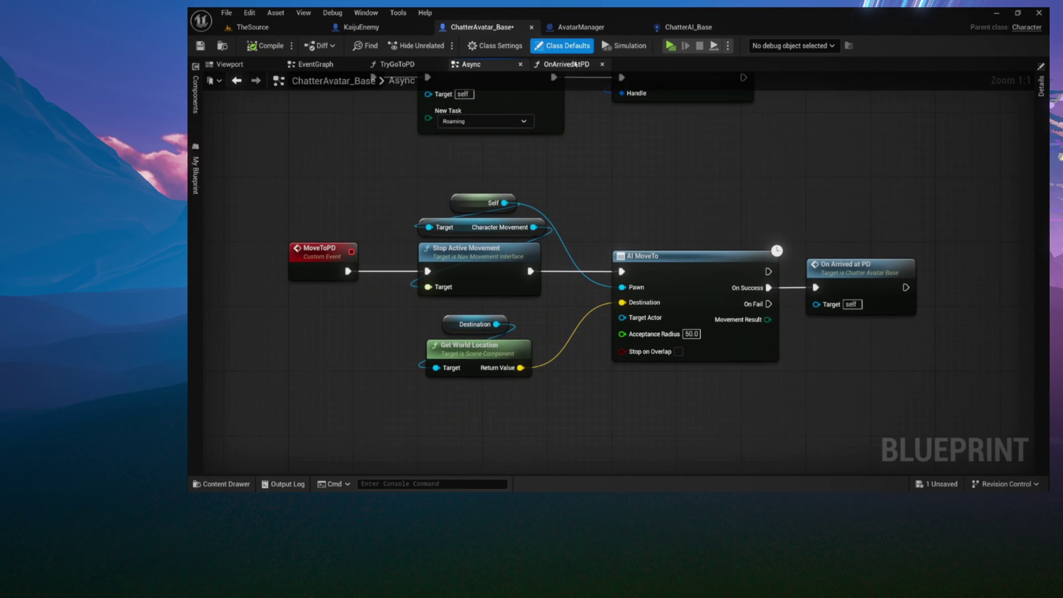
Back in OnArrivedAtPD, move the False-branch SET Destination node lower to make room
left_click(564, 64)
mouse_move(556, 161)
left_mouse_down()
mouse_move(605, 188)
mouse_move(640, 183)
left_mouse_up()
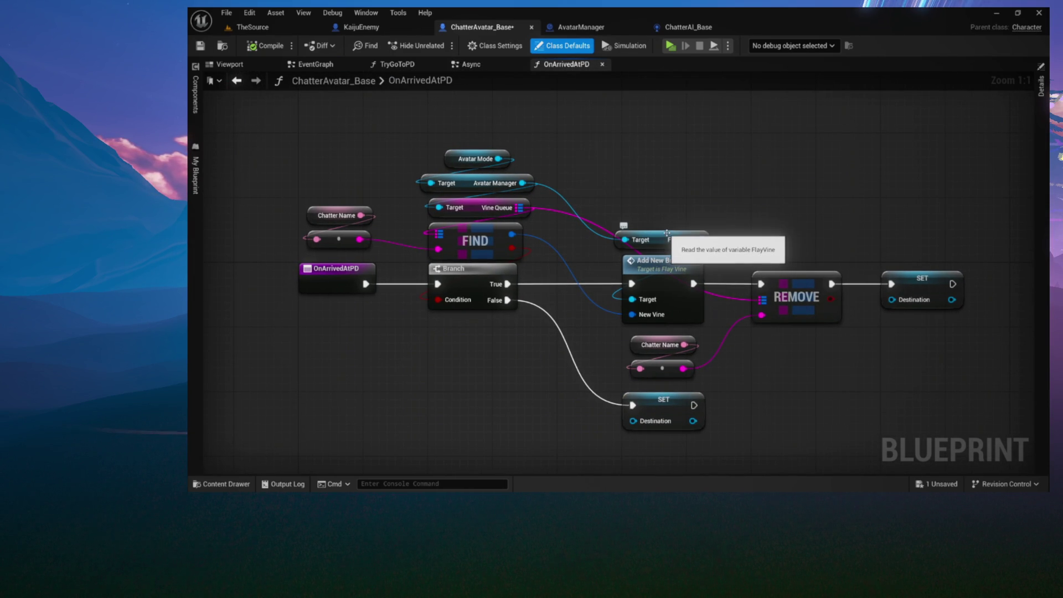
mouse_move(748, 213)
left_mouse_down()
mouse_move(638, 199)
mouse_move(726, 205)
left_mouse_up()
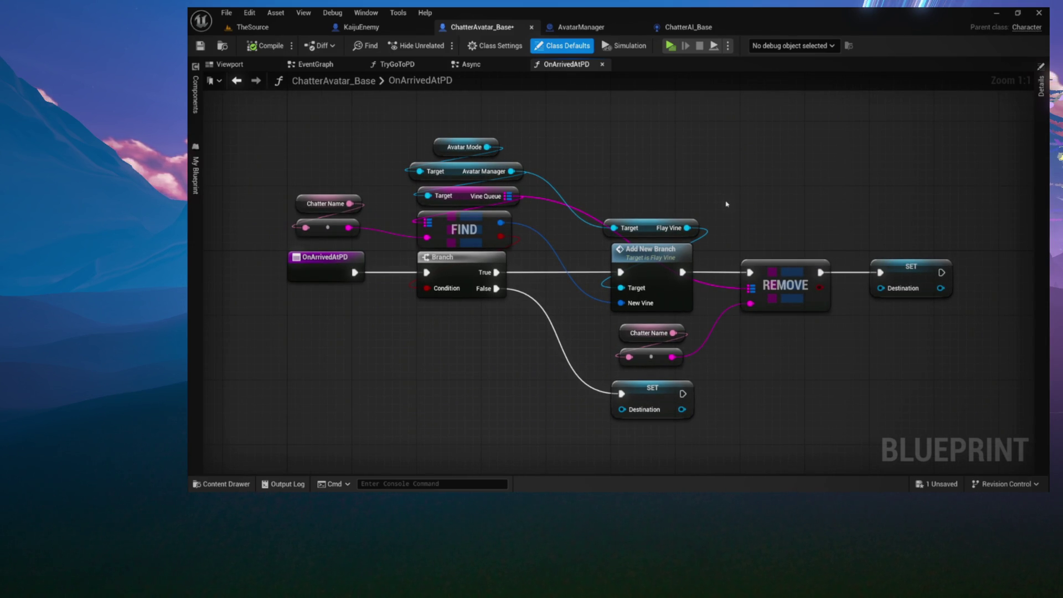
mouse_move(296, 121)
left_mouse_down()
mouse_move(720, 321)
mouse_move(914, 375)
mouse_move(932, 423)
left_mouse_up()
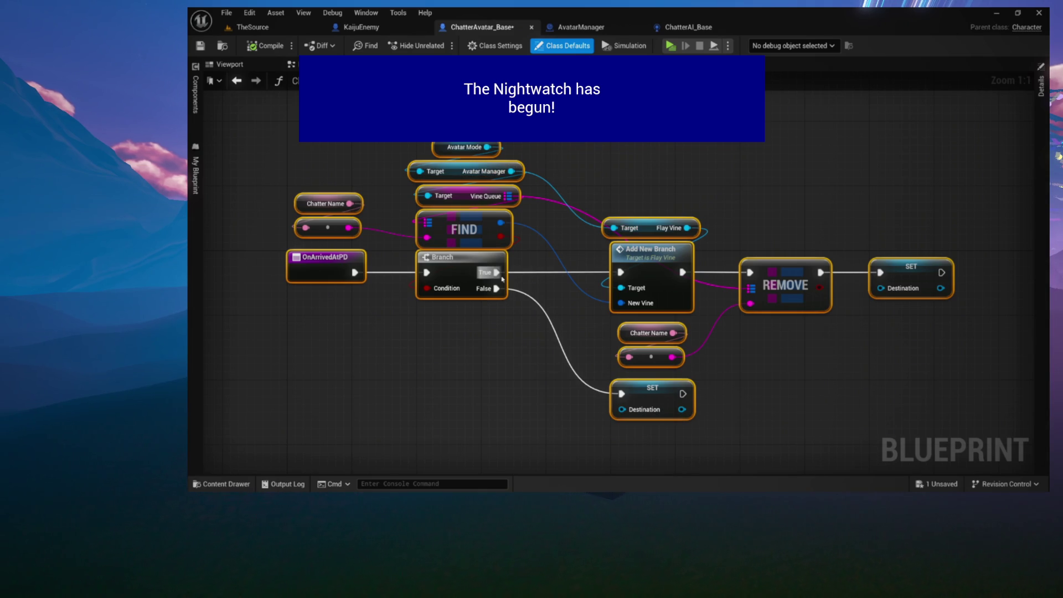
mouse_move(280, 104)
left_mouse_down()
mouse_move(338, 146)
mouse_move(871, 408)
mouse_move(984, 448)
left_mouse_up()
left_click(634, 228)
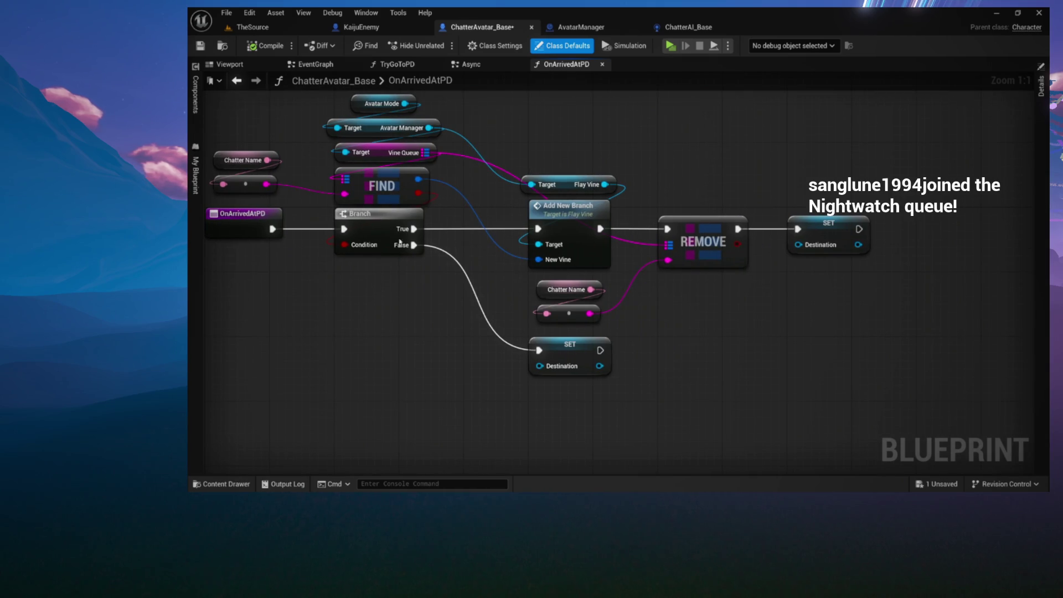
left_click_drag(584, 339, 600, 443)
left_click_drag(481, 294, 595, 315)
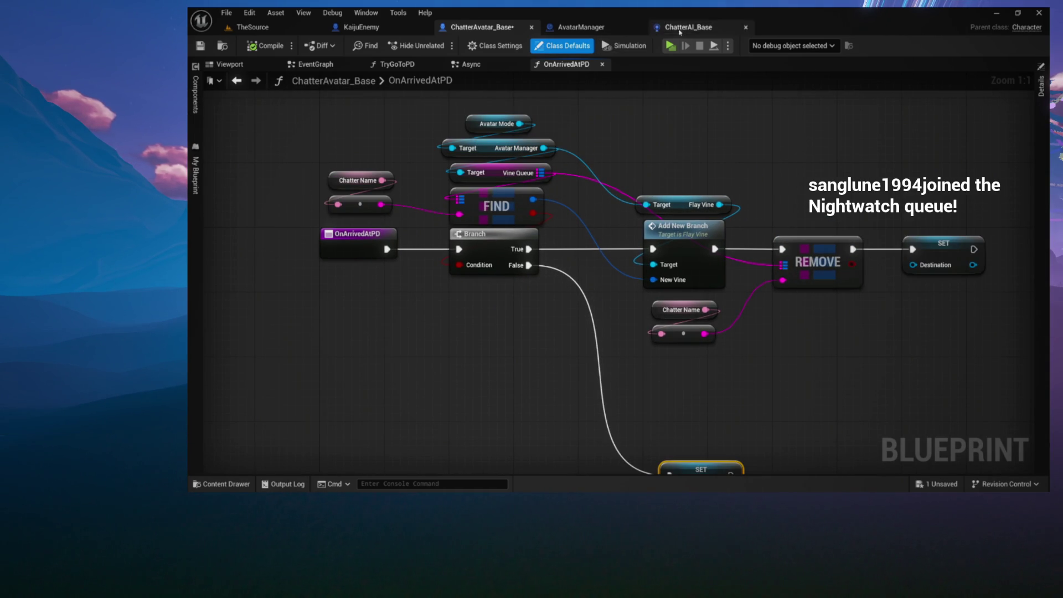
Check KaijuEnemy, select the Destination getter in the Async graph, and return to OnArrivedAtPD
left_click(381, 27)
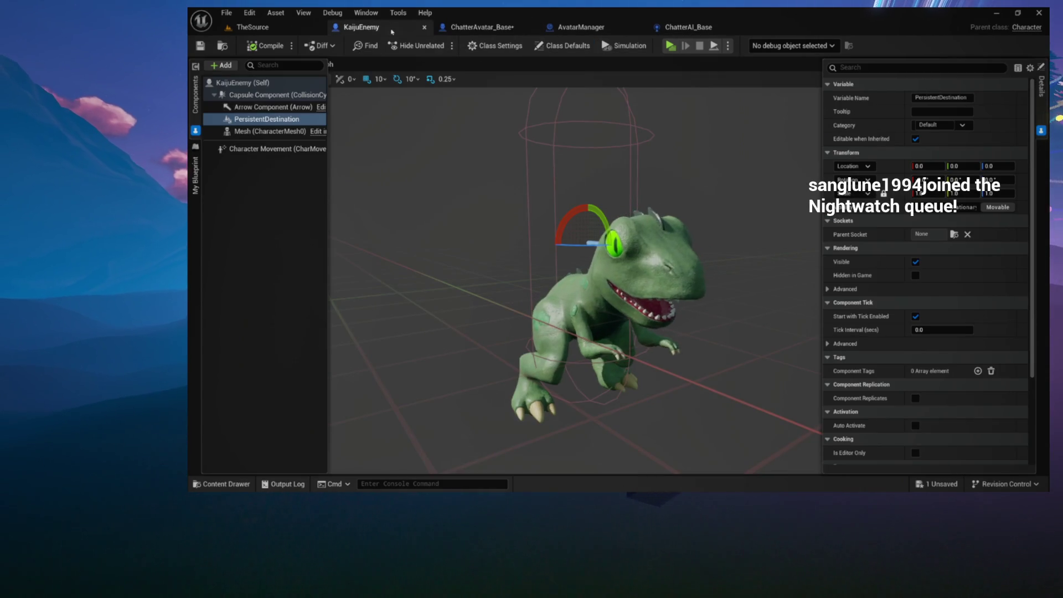
left_click(498, 28)
left_click_drag(519, 130, 526, 196)
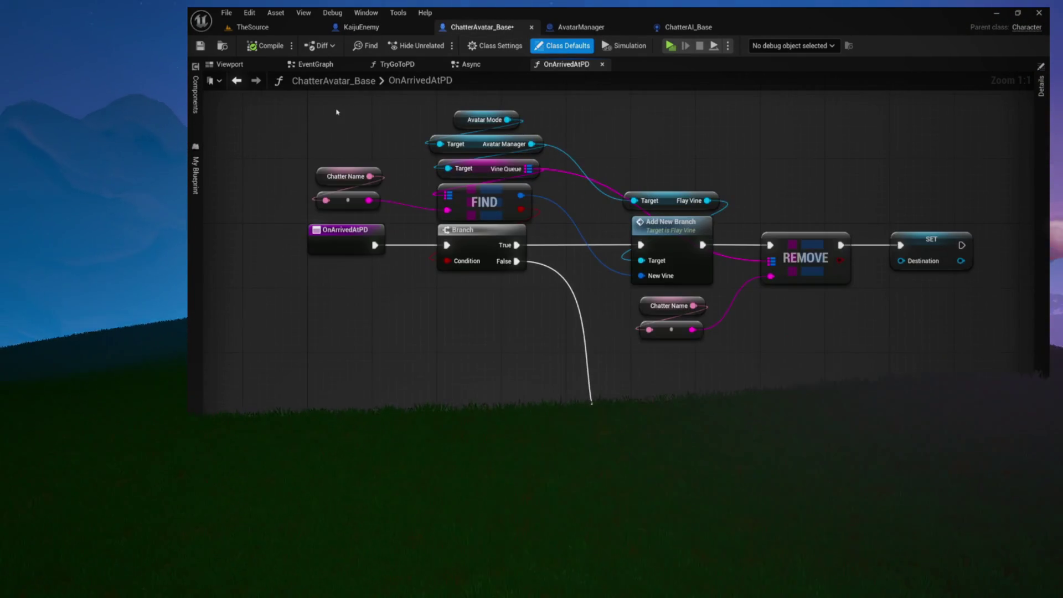
left_click(471, 65)
left_click_drag(465, 203, 401, 155)
left_click(401, 155)
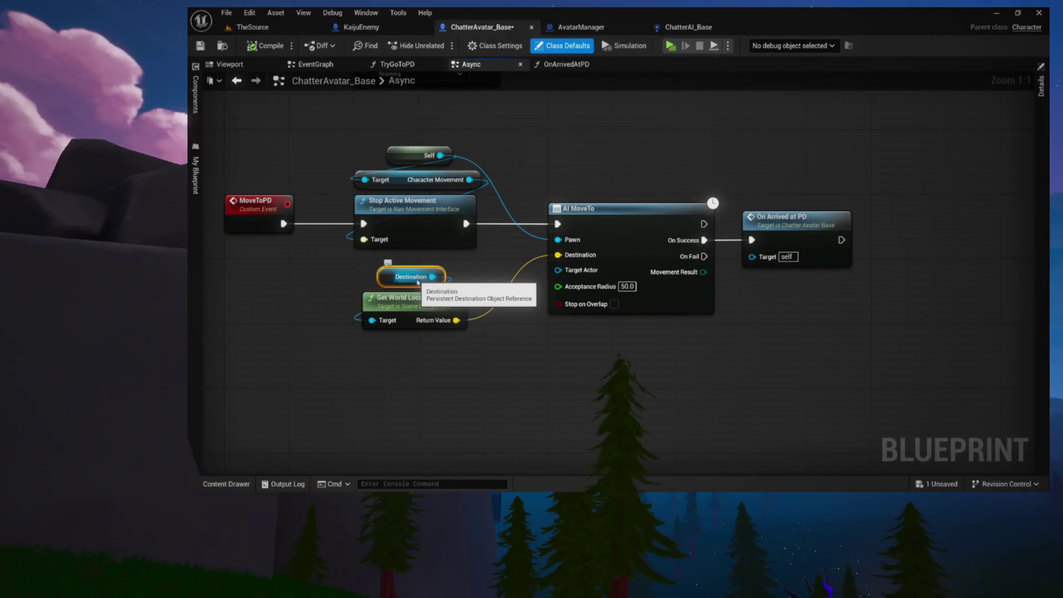
left_click(566, 64)
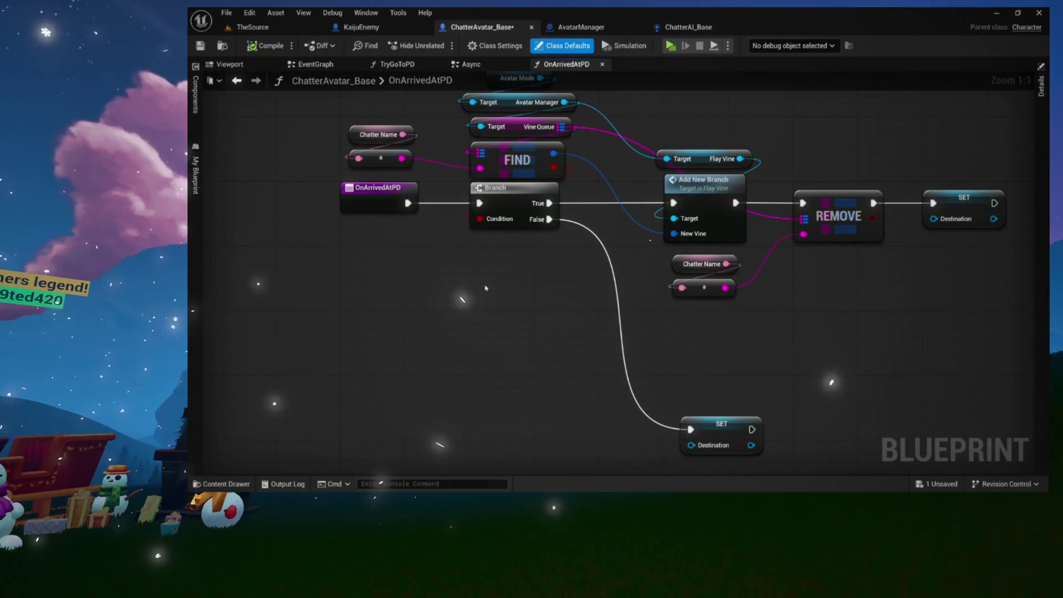
Paste the Destination getter and add a Get Owner node wired to it
key("ctrl+v")
mouse_move(532, 249)
left_mouse_down()
mouse_move(494, 294)
mouse_move(497, 271)
mouse_move(510, 265)
left_mouse_up()
type("get own")
key("Return")
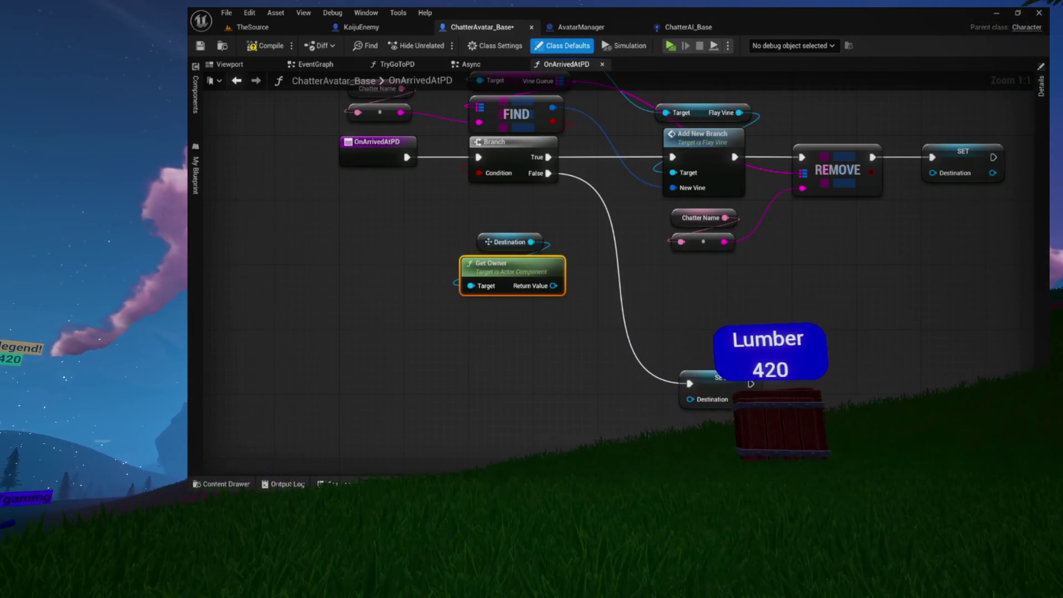
left_click(407, 25)
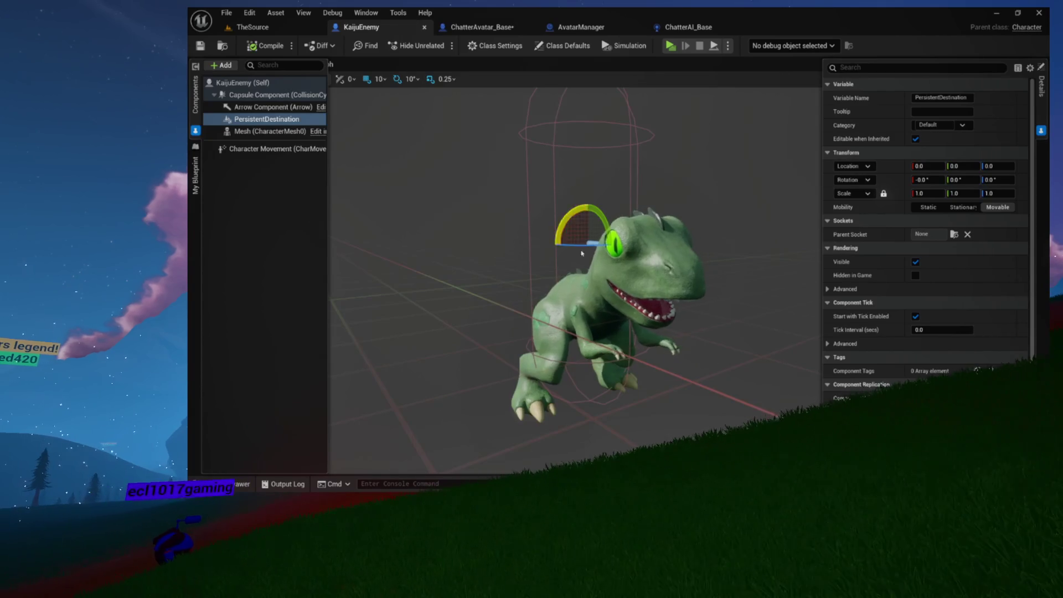
left_click(476, 28)
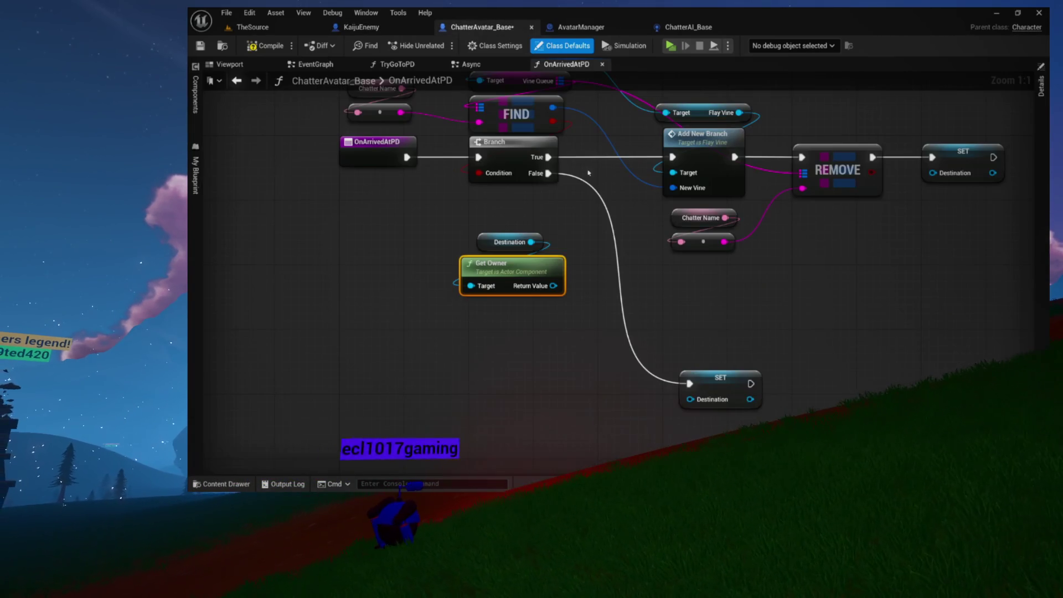
mouse_move(451, 227)
left_mouse_down()
mouse_move(578, 266)
mouse_move(532, 231)
mouse_move(546, 98)
left_mouse_up()
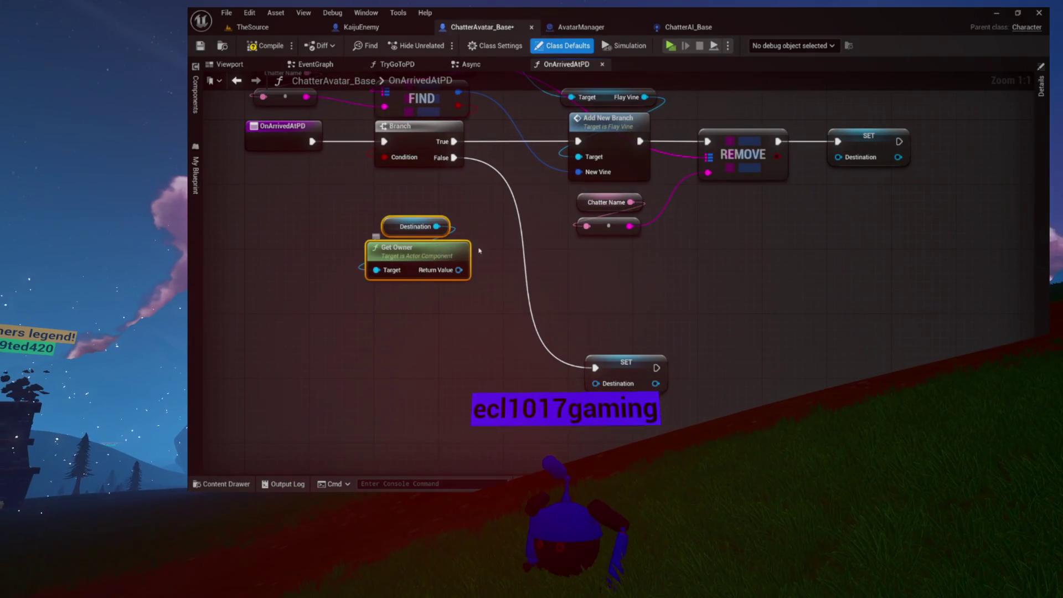
left_click(459, 270)
Add a Cast To KaijuEnemy on Get Owner's Return Value and route Branch False into it
mouse_move(459, 269)
left_mouse_down()
mouse_move(289, 308)
mouse_move(343, 306)
left_mouse_up()
type("kaij")
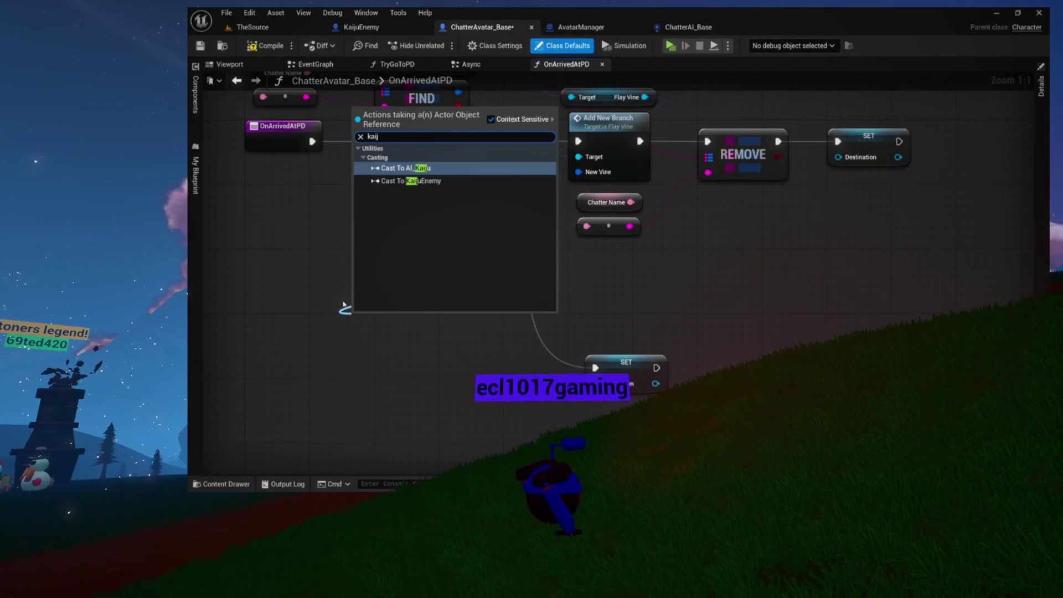
key("Return")
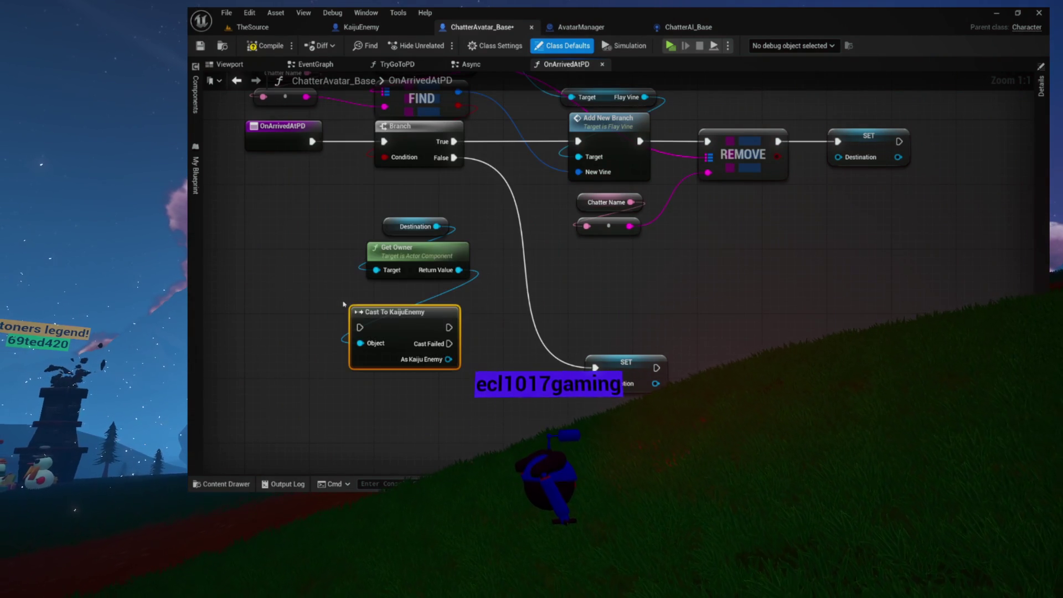
mouse_move(397, 318)
left_mouse_down()
mouse_move(412, 303)
mouse_move(406, 294)
left_mouse_up()
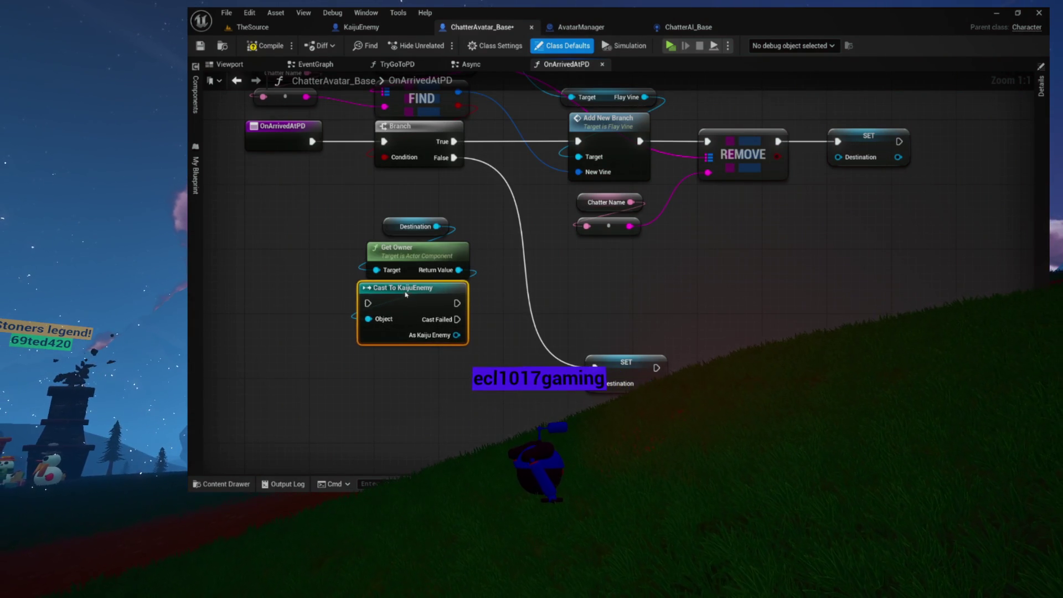
mouse_move(365, 224)
left_mouse_down()
mouse_move(404, 290)
mouse_move(494, 299)
left_mouse_up()
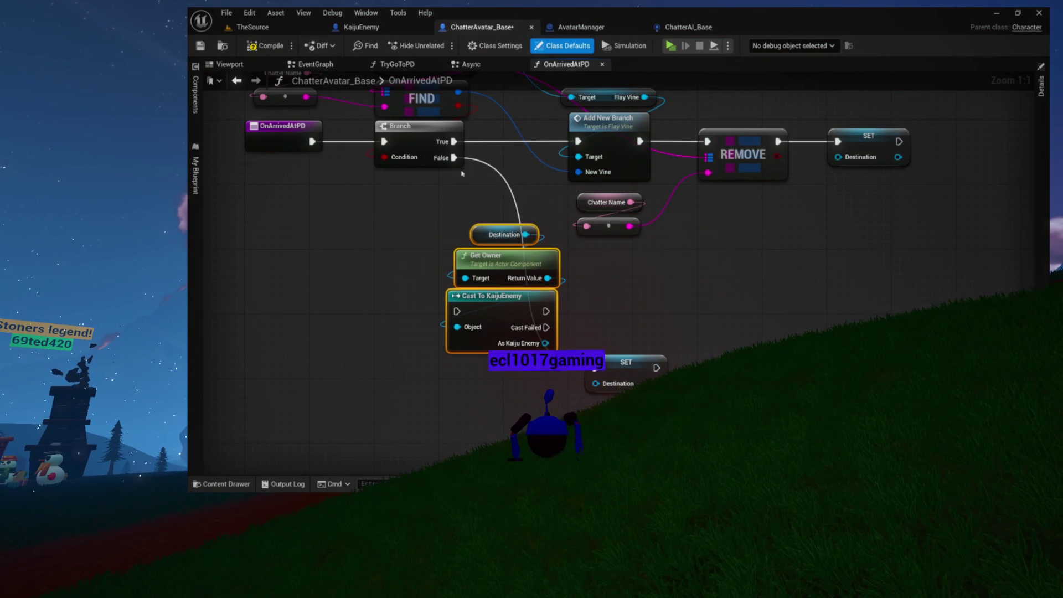
mouse_move(450, 159)
left_mouse_down()
mouse_move(437, 280)
mouse_move(457, 311)
left_mouse_up()
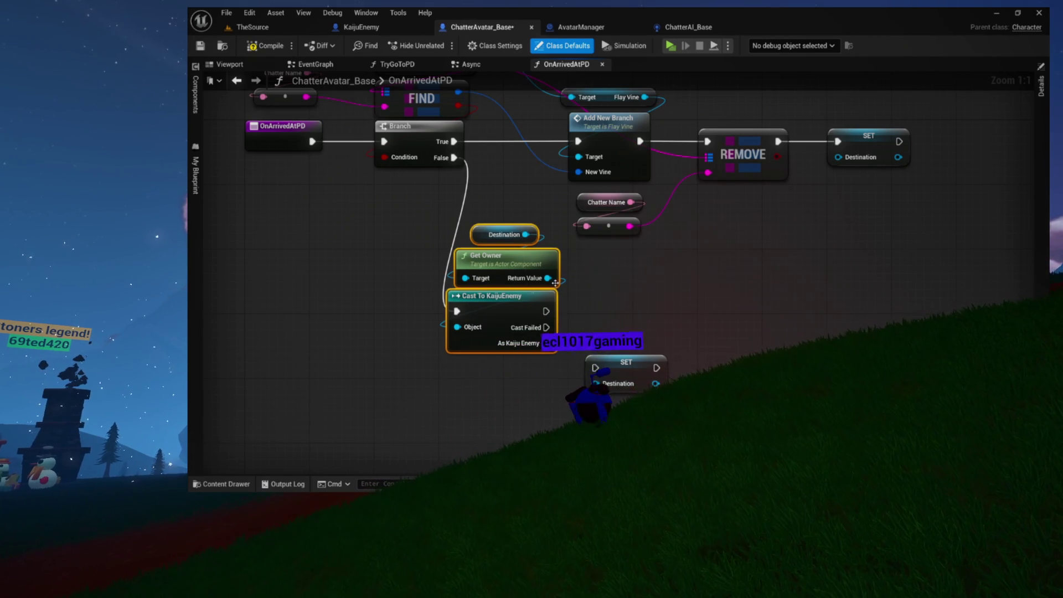
left_click(626, 362)
key("Delete")
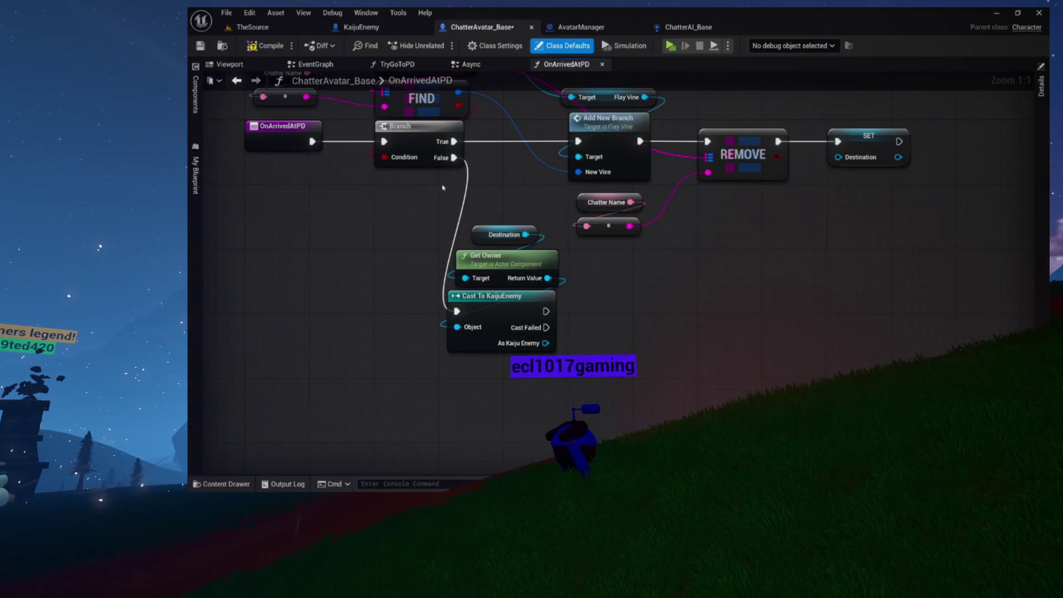
left_click_drag(493, 308, 606, 372)
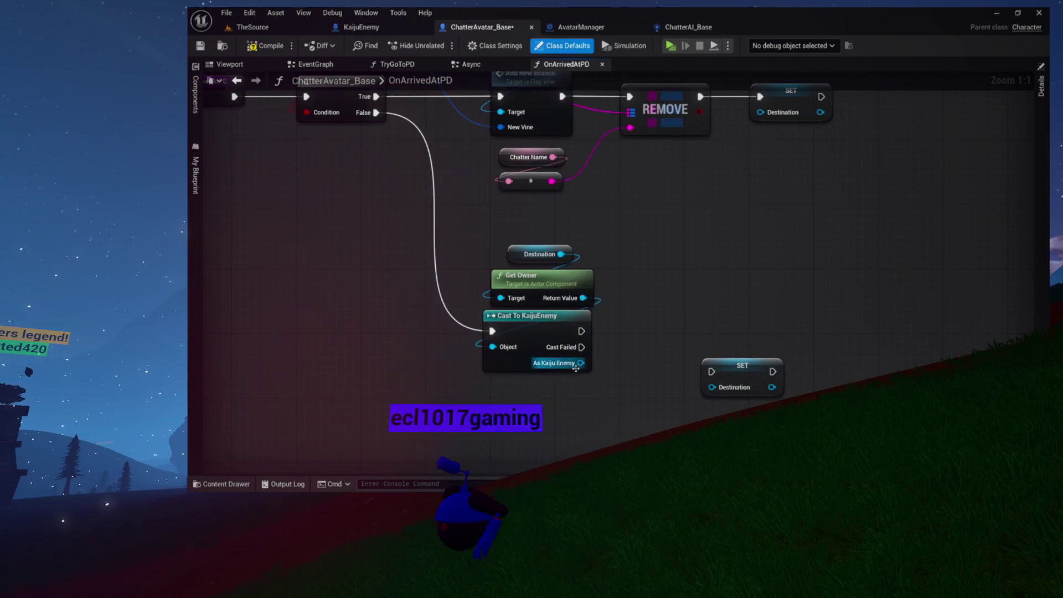
Connect Cast Failed to the SET Destination node and tidy the view
left_click_drag(582, 347, 713, 371)
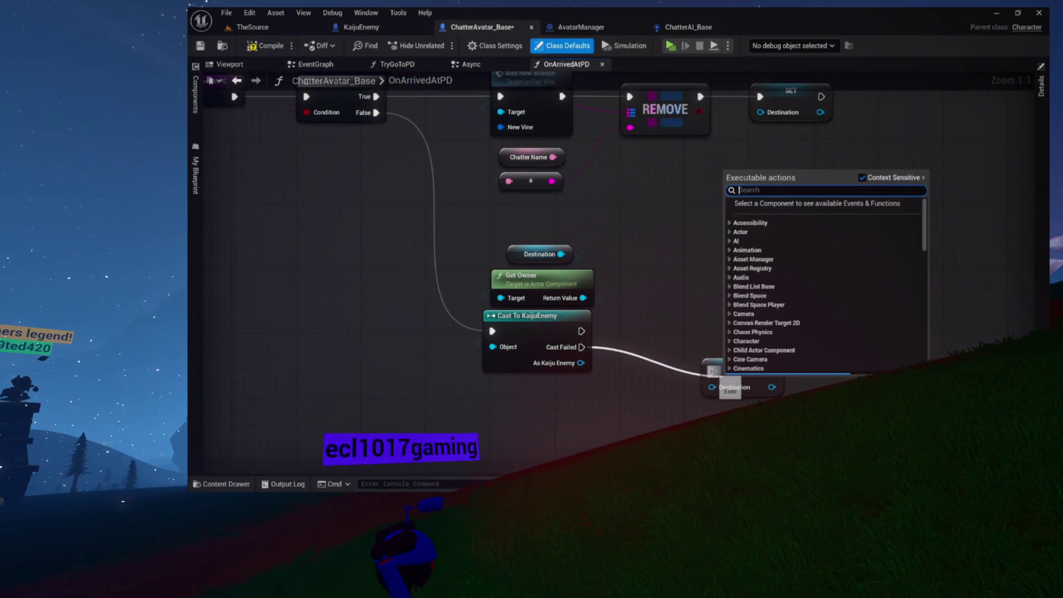
key("Escape")
mouse_move(582, 347)
left_mouse_down()
mouse_move(712, 371)
mouse_move(702, 402)
mouse_move(684, 285)
mouse_move(688, 218)
mouse_move(688, 298)
left_mouse_up()
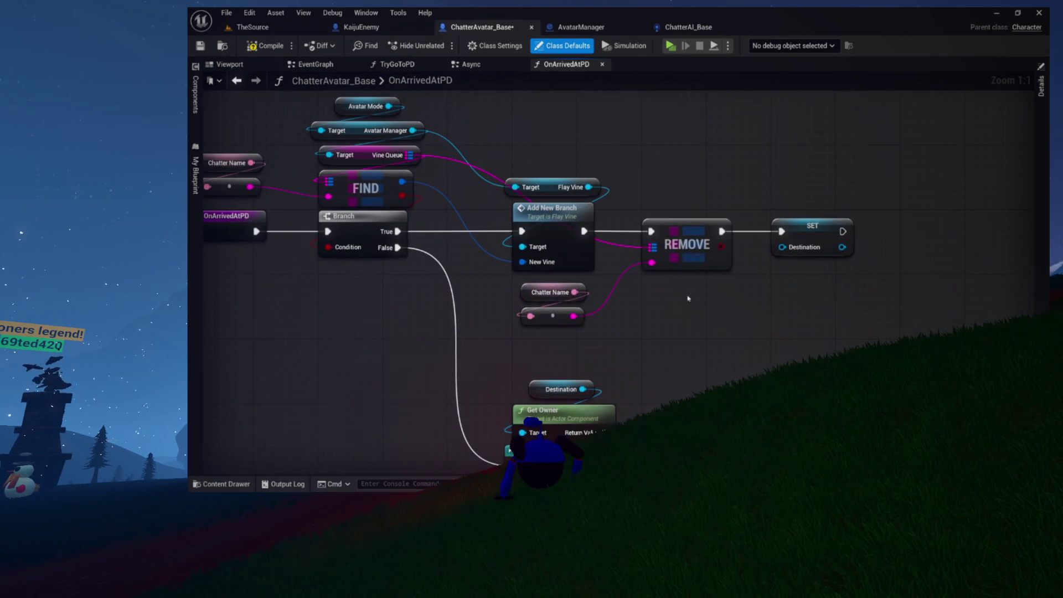
left_click_drag(574, 334, 911, 159)
mouse_move(752, 290)
left_mouse_down()
mouse_move(740, 242)
mouse_move(693, 266)
left_mouse_up()
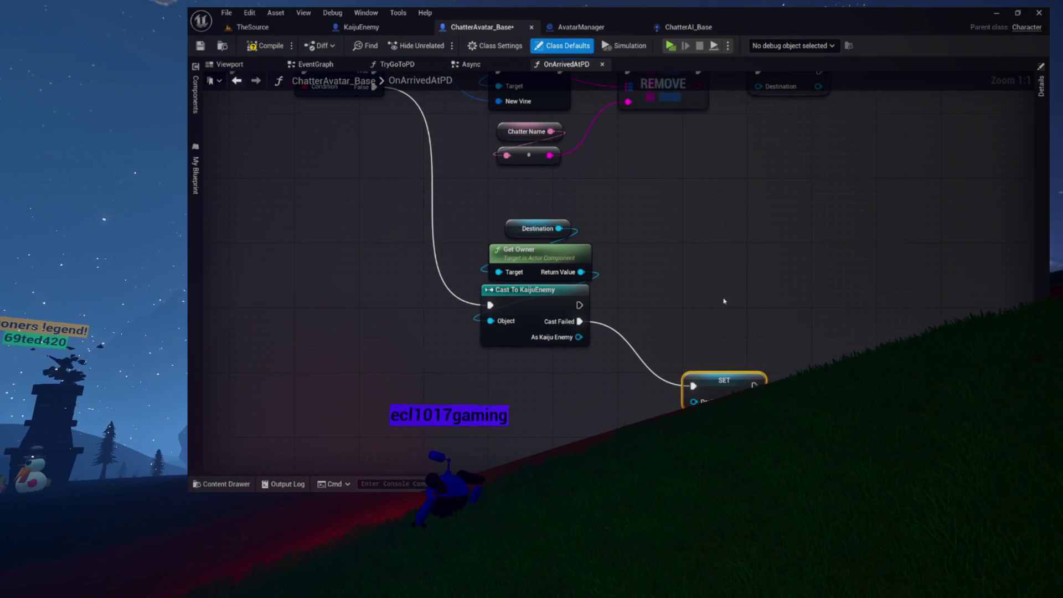
left_click_drag(681, 256, 670, 325)
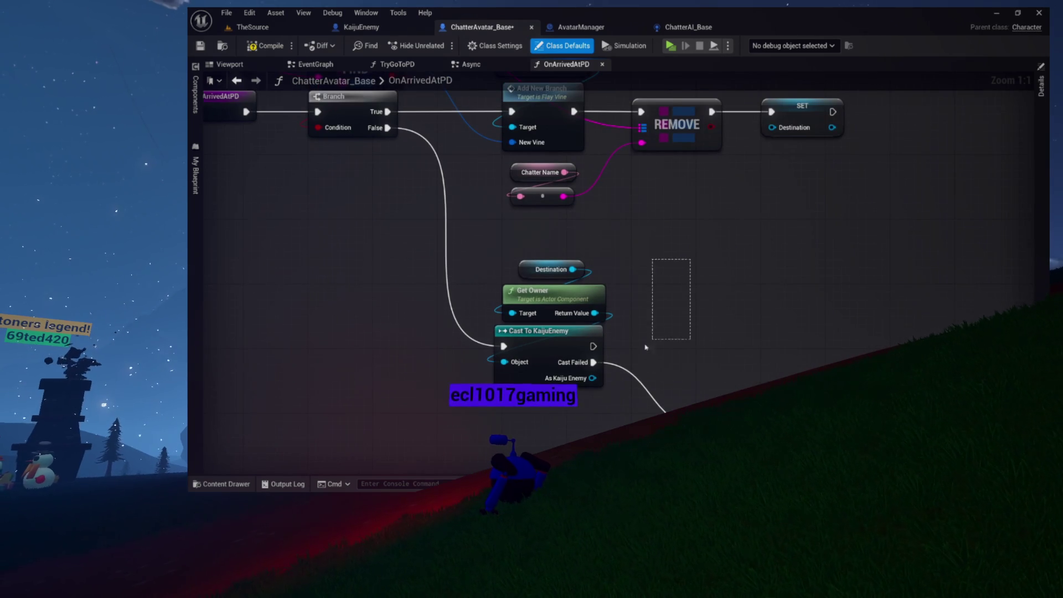
left_click(664, 330)
left_click_drag(664, 330, 690, 355)
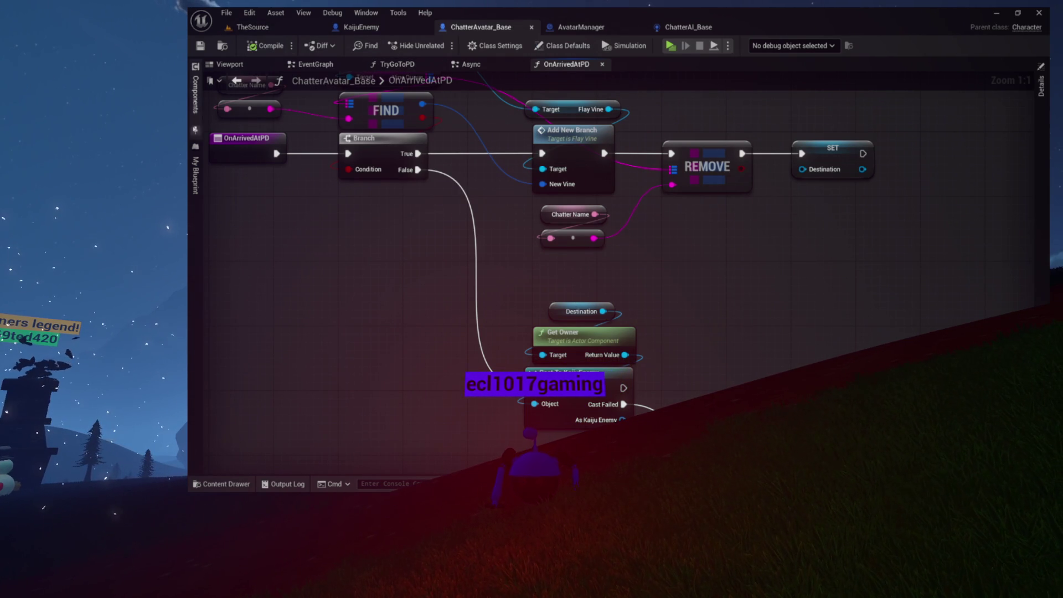
Add a new ChatterAvatar_Base function named AttackKaiju and show its Details panel
left_click(194, 212)
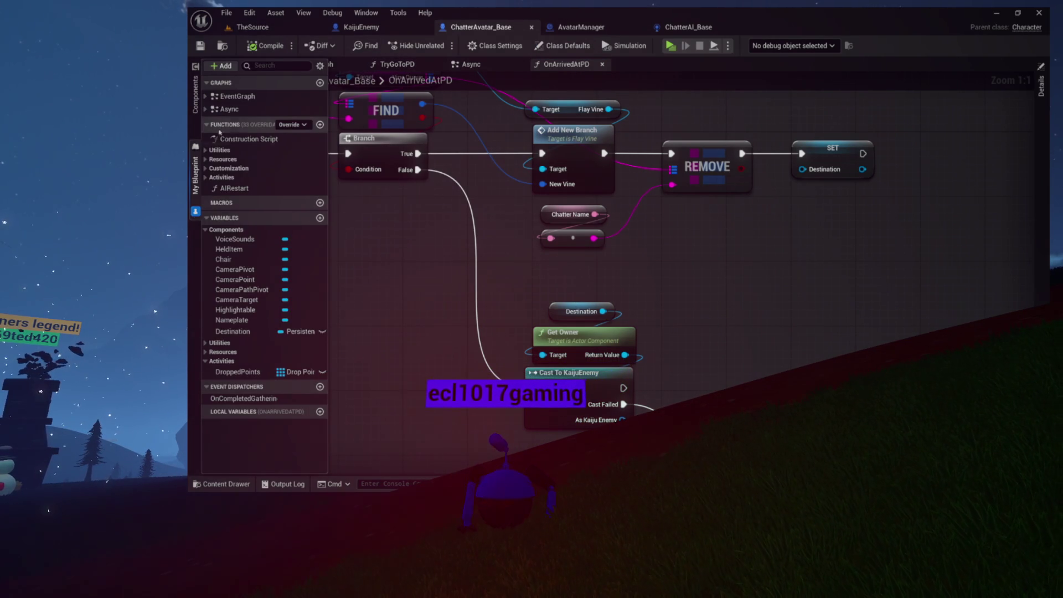
left_click(221, 229)
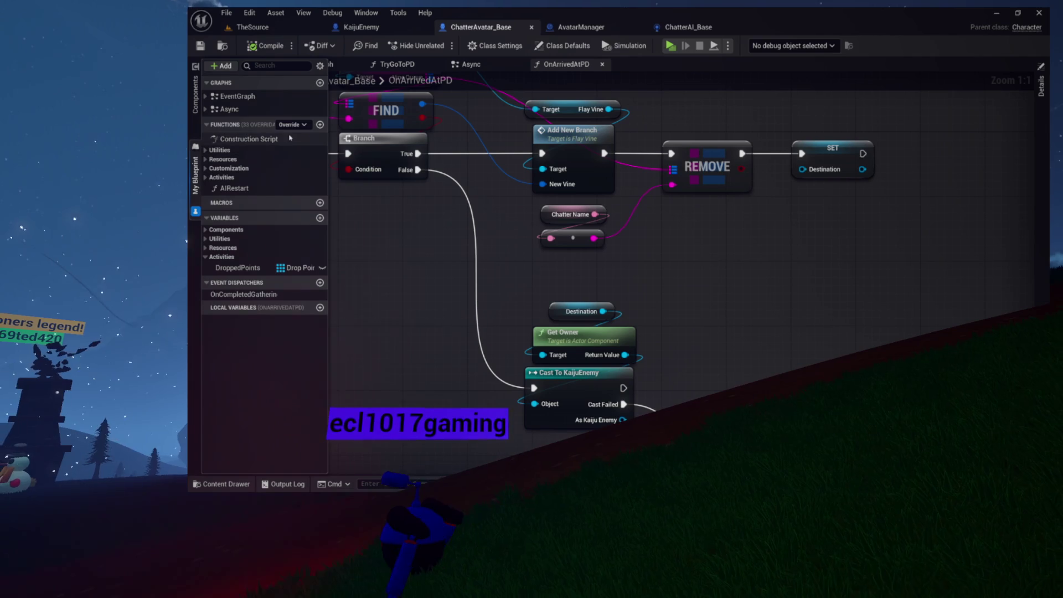
left_click(320, 125)
type("Attack")
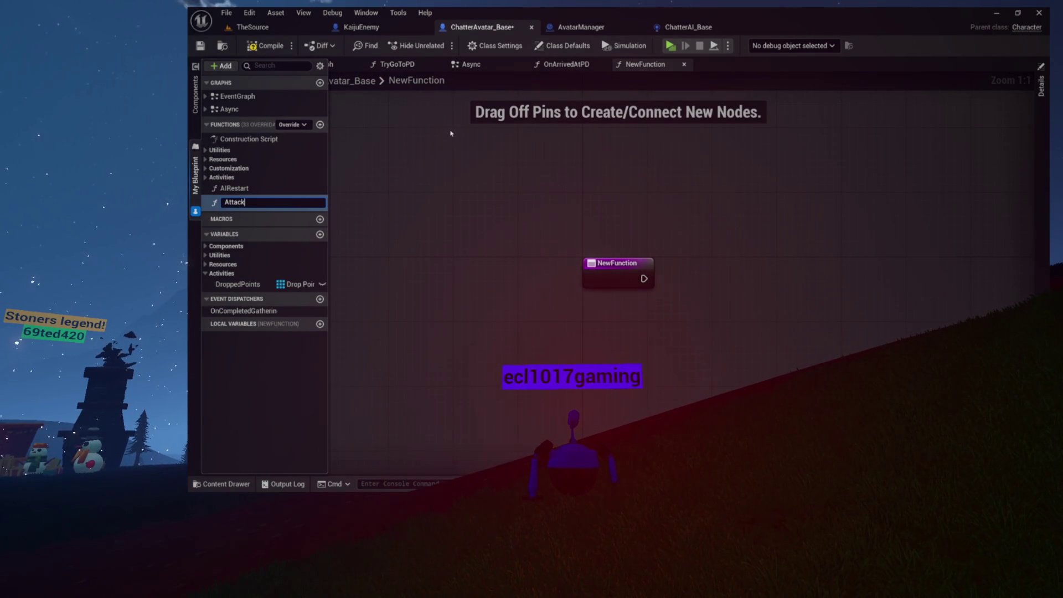
type("Kaiju")
key("Return")
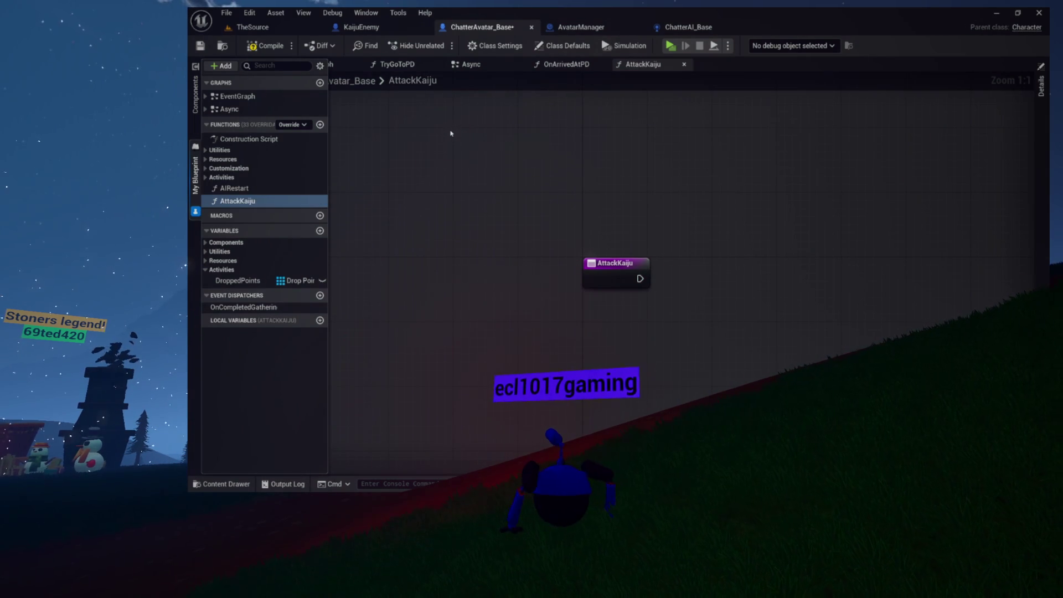
left_click_drag(515, 185, 413, 165)
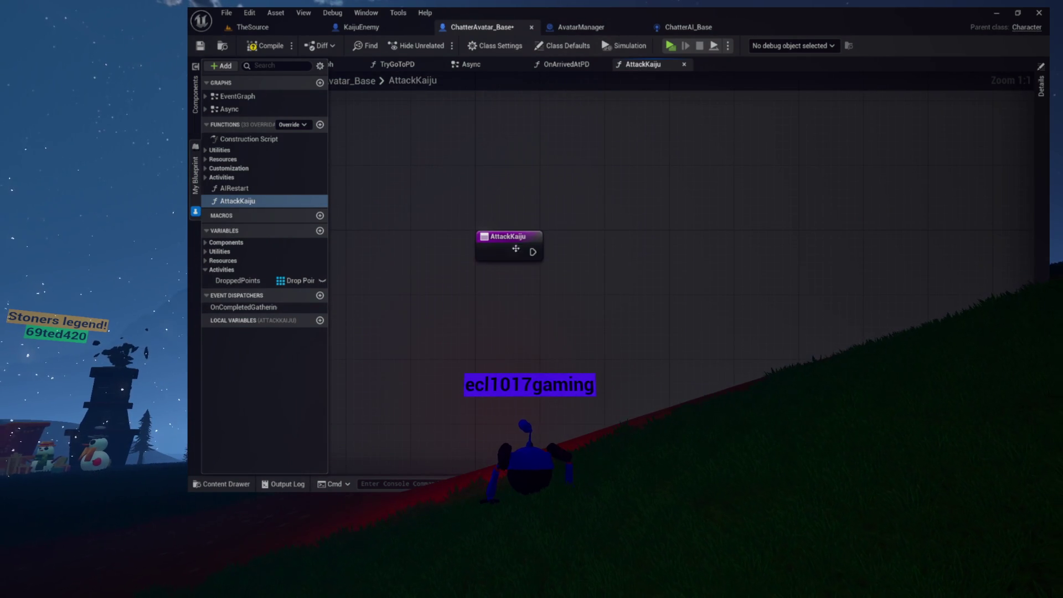
left_click(1041, 86)
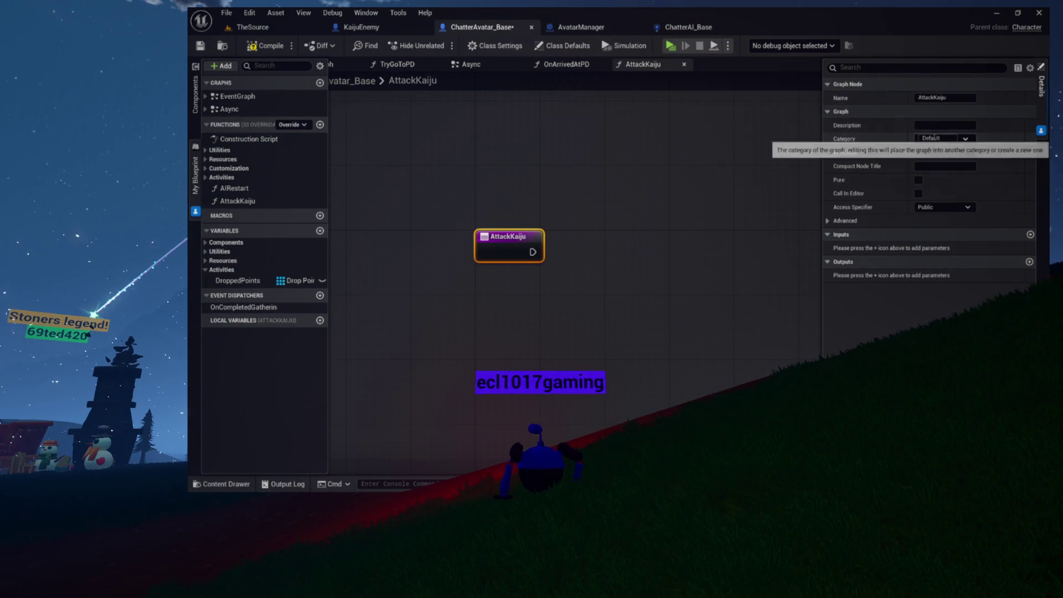
Add a Kaiju input of type Kaiju Enemy object reference to AttackKaiju
left_click(1030, 234)
left_click(944, 248)
type("kaij")
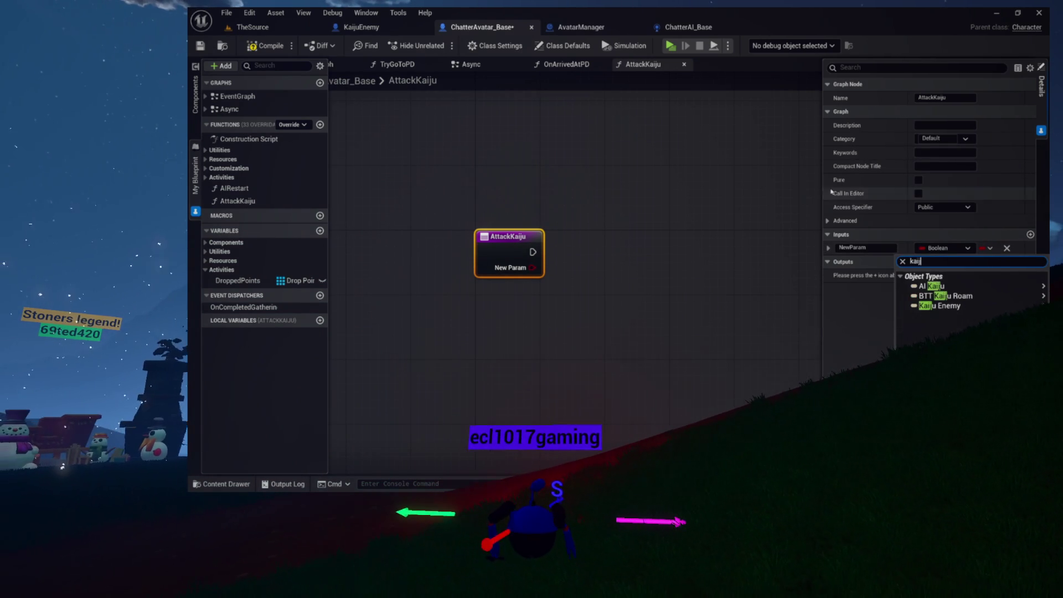
mouse_move(936, 305)
left_click(888, 308)
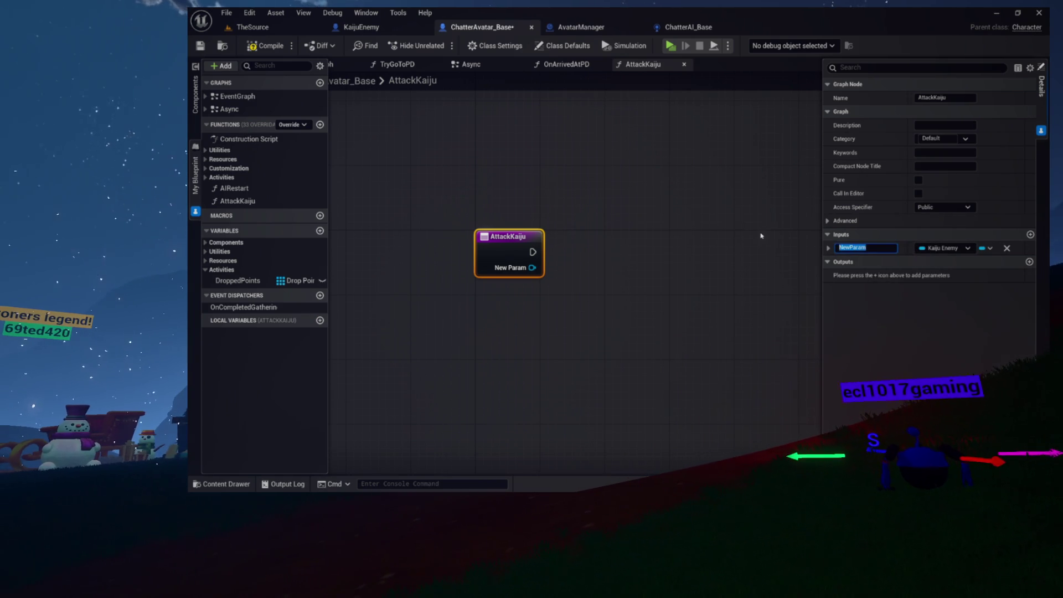
type("Kaiju")
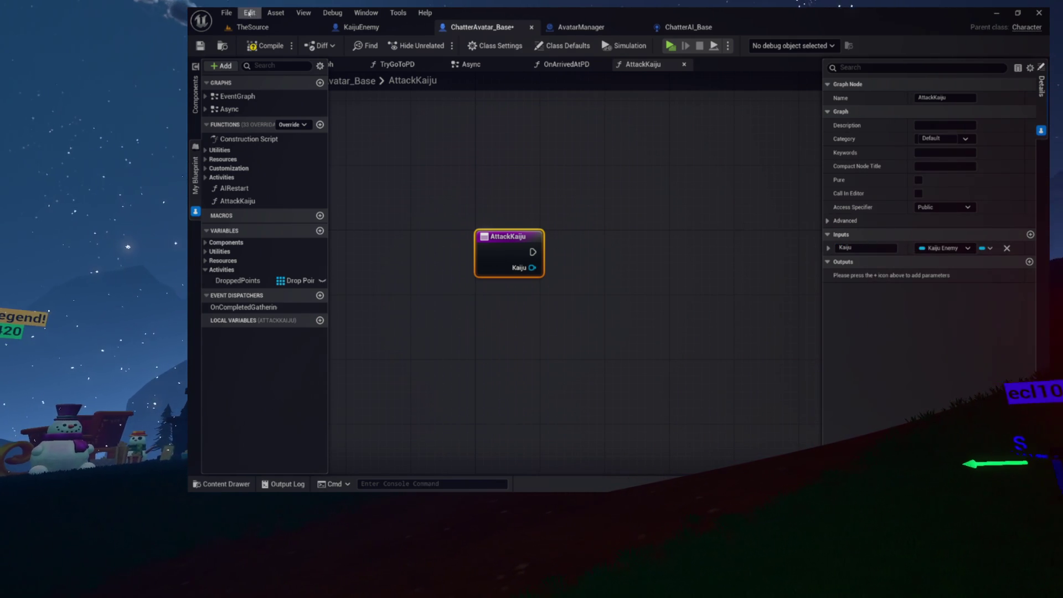
left_click_drag(582, 189, 483, 185)
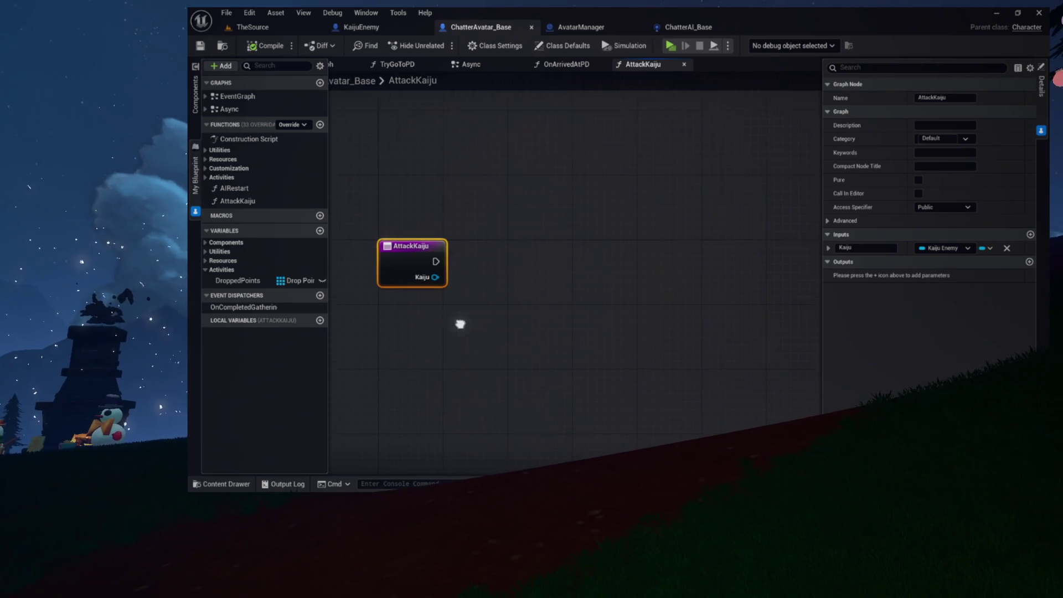
left_click_drag(467, 318, 370, 324)
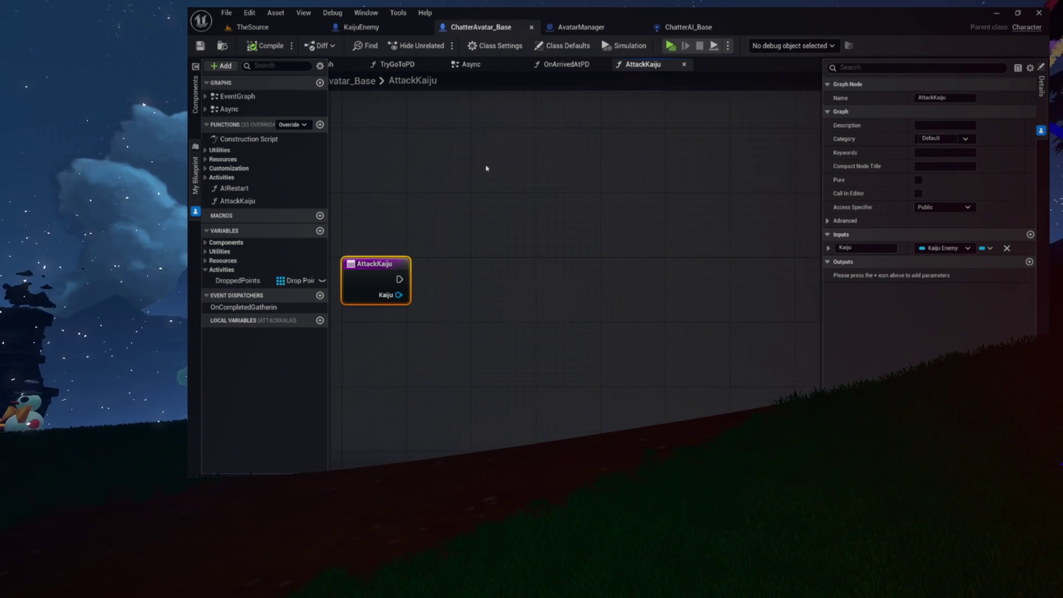
left_click_drag(384, 292, 382, 297)
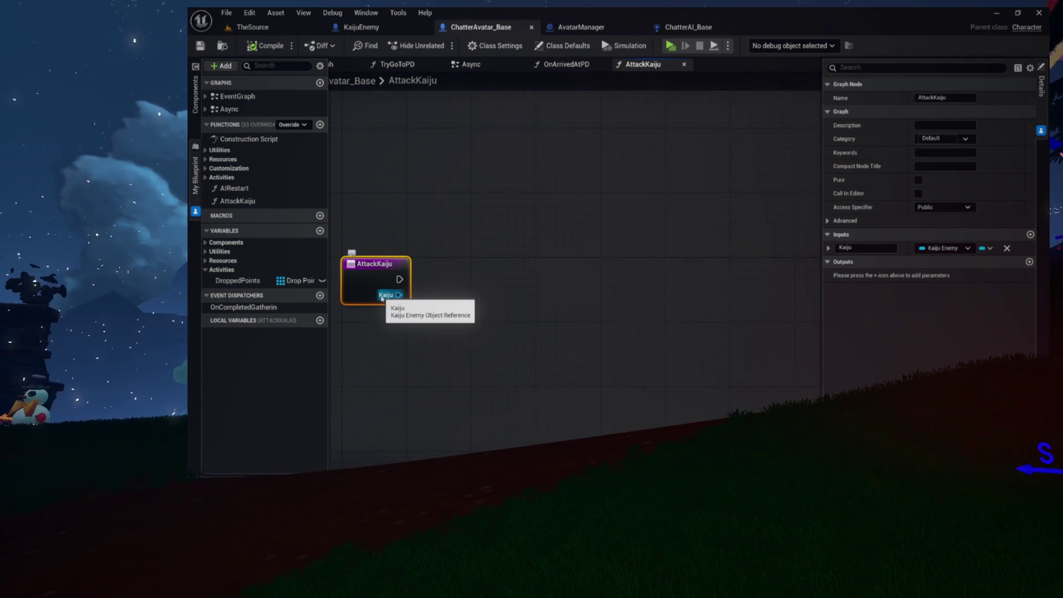
Add a Play Sound at Location node after AttackKaiju's entry
left_click_drag(400, 279, 468, 276)
type("play sound")
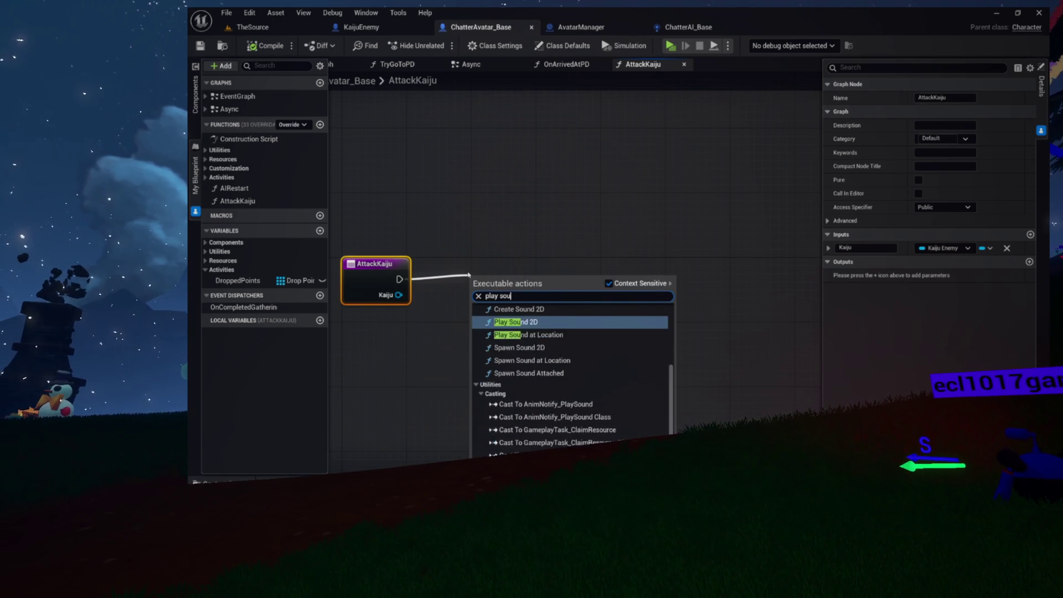
key("Return")
left_click_drag(493, 281, 502, 266)
Set the Play Sound at Location node's Sound to Chop_02
left_click(503, 305)
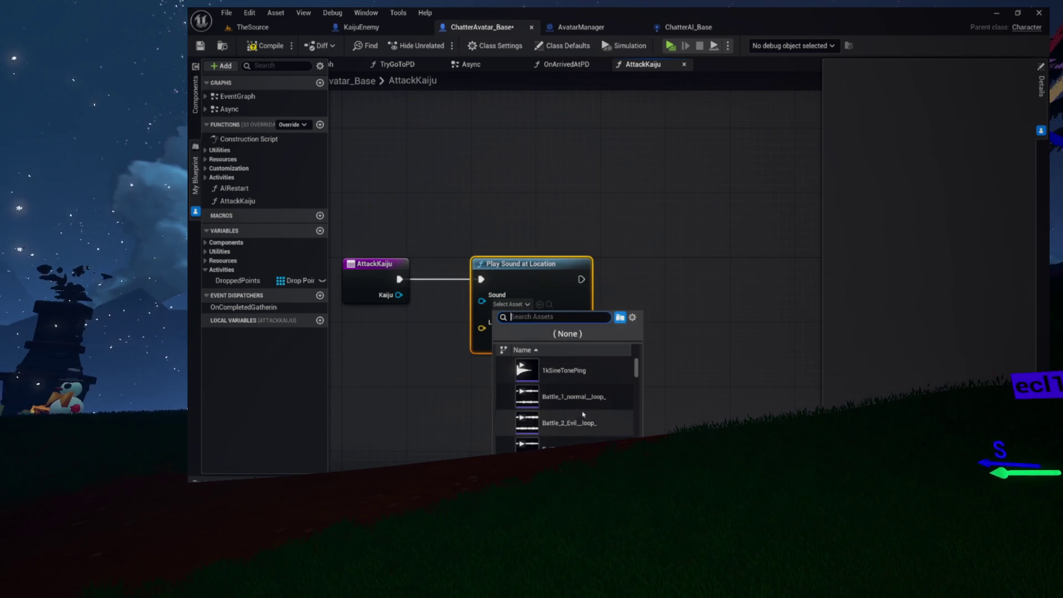
scroll(583, 413, "down", 3)
scroll(583, 414, "down", 2)
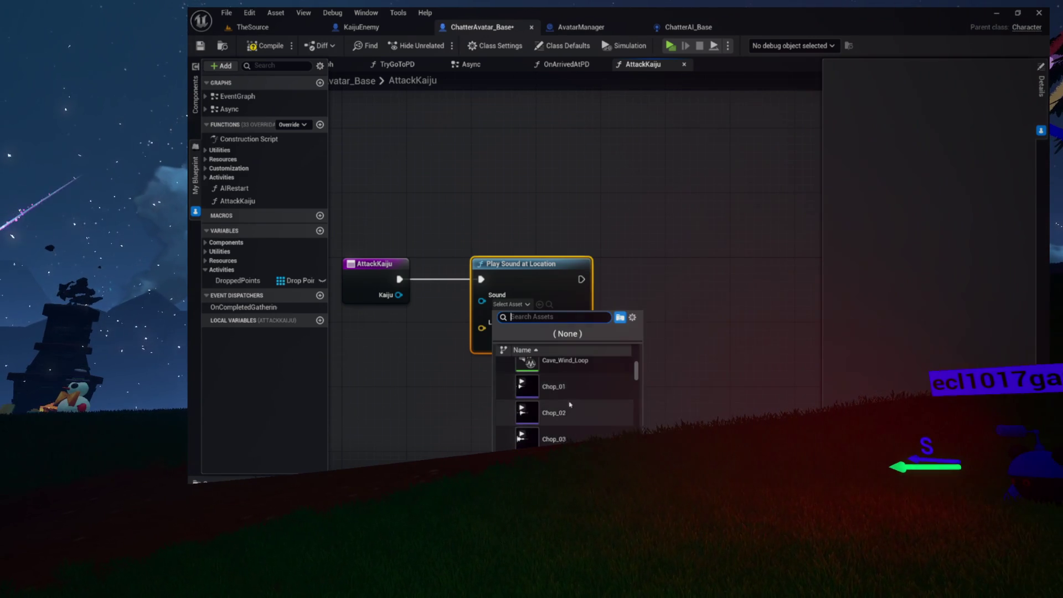
scroll(580, 379, "down", 1)
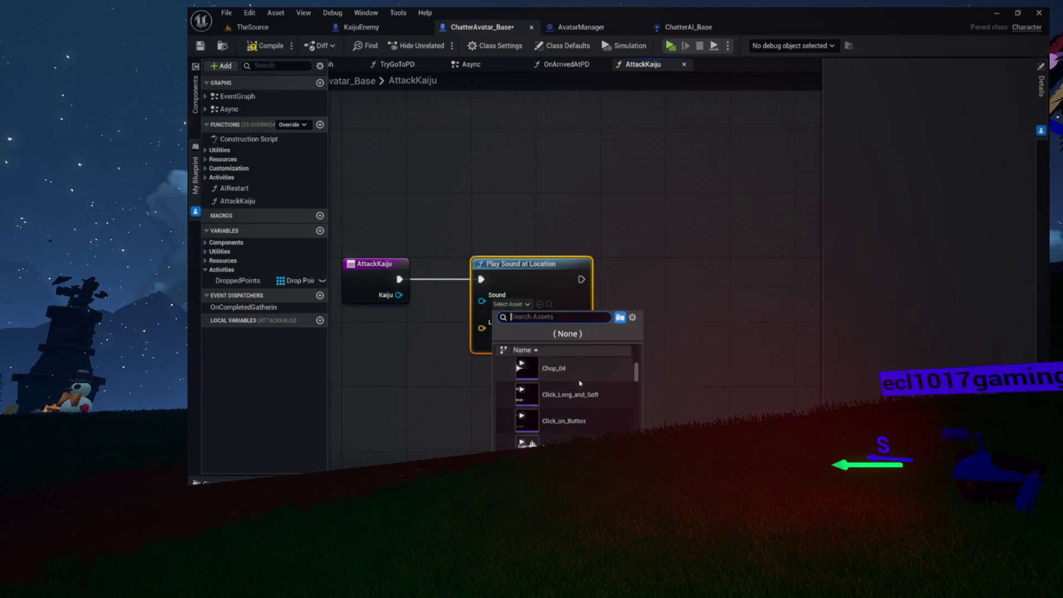
scroll(587, 370, "up", 2)
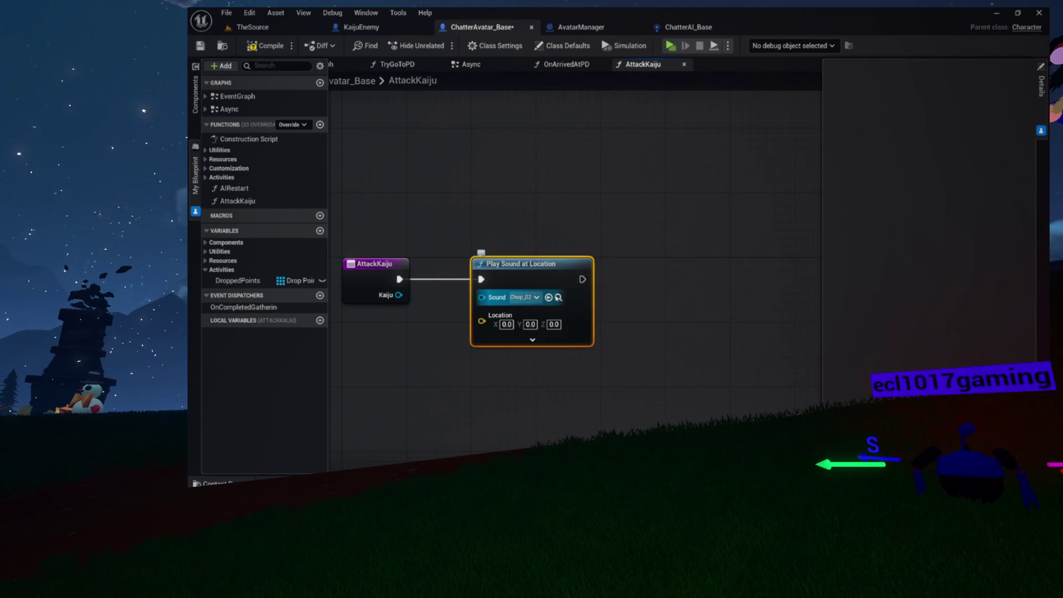
left_click(558, 298)
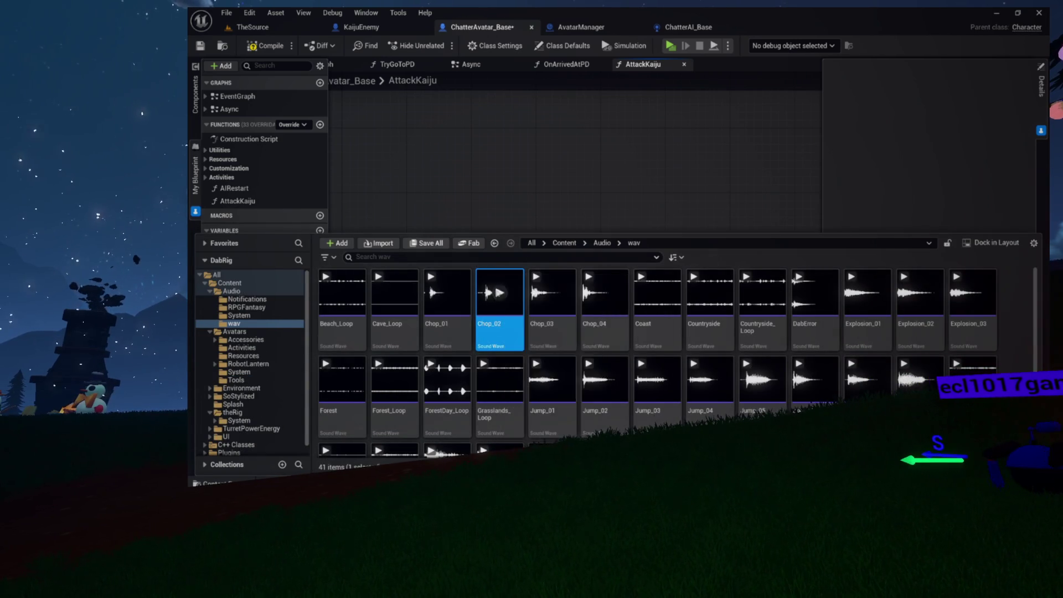
key("ctrl+space")
left_click_drag(496, 294, 487, 275)
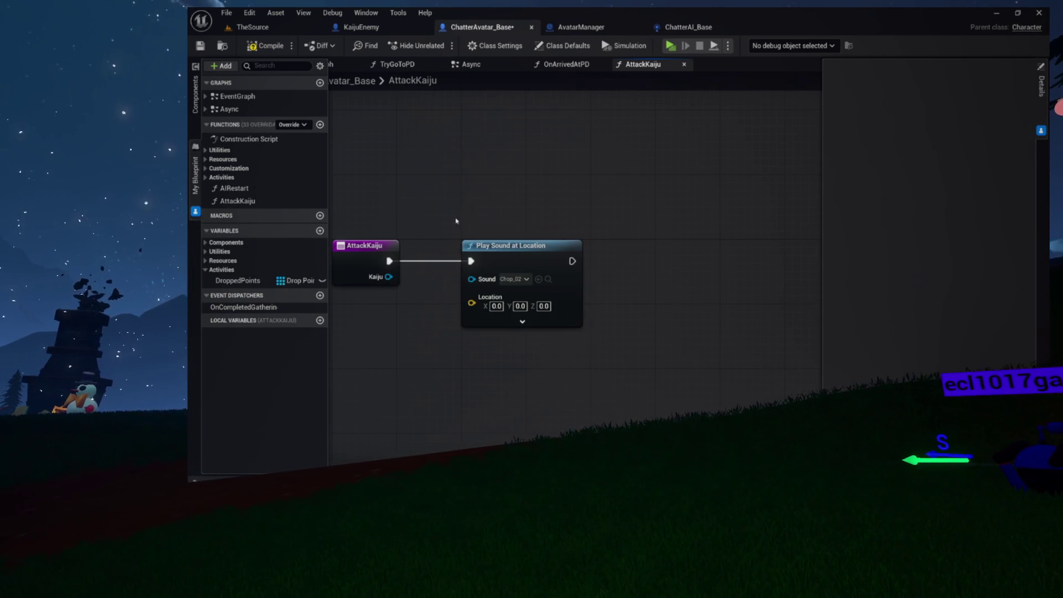
left_click_drag(580, 322, 544, 320)
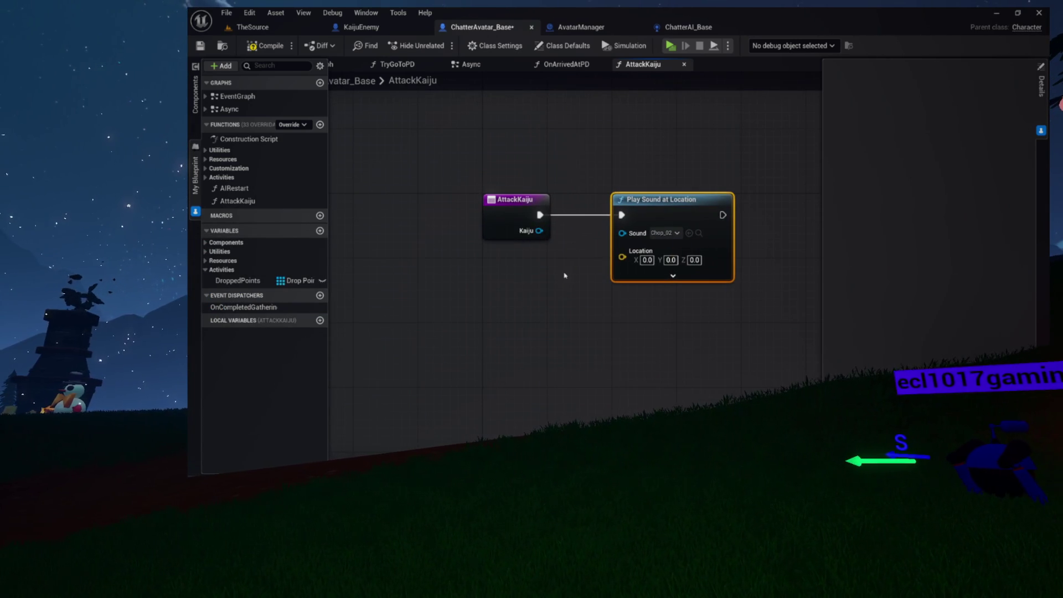
Add a Get Actor Location node and wire it into the sound's Location input
right_click(466, 276)
type("get actor location")
key("Return")
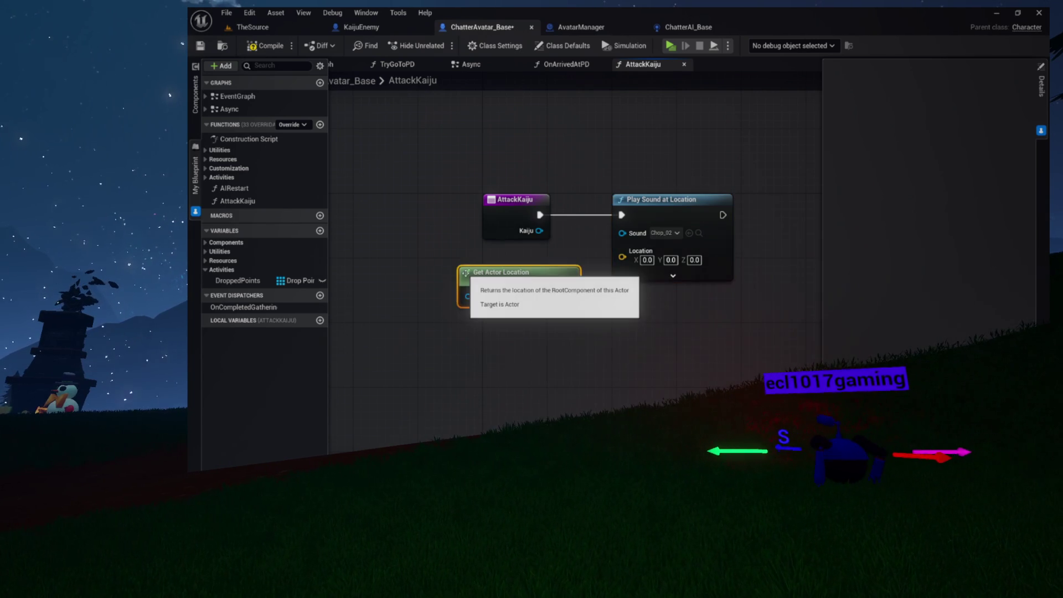
left_click_drag(568, 295, 637, 242)
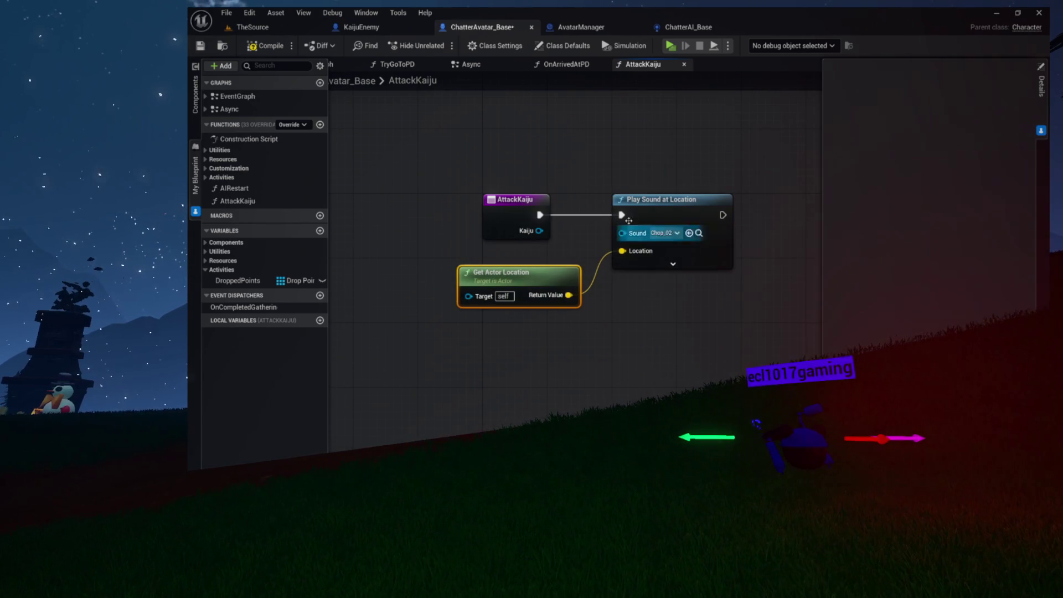
left_click(522, 190)
Add a Spawn System at Location node after Play Sound at Location
mouse_move(755, 280)
left_mouse_down()
mouse_move(608, 269)
mouse_move(577, 317)
mouse_move(534, 310)
left_mouse_up()
left_click_drag(491, 254, 551, 252)
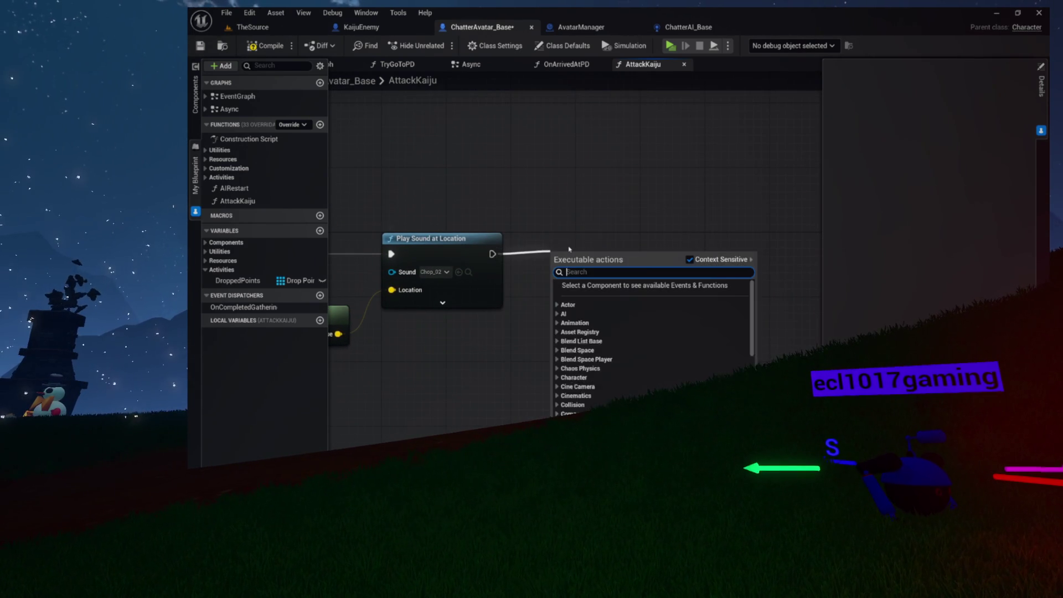
type("spawn")
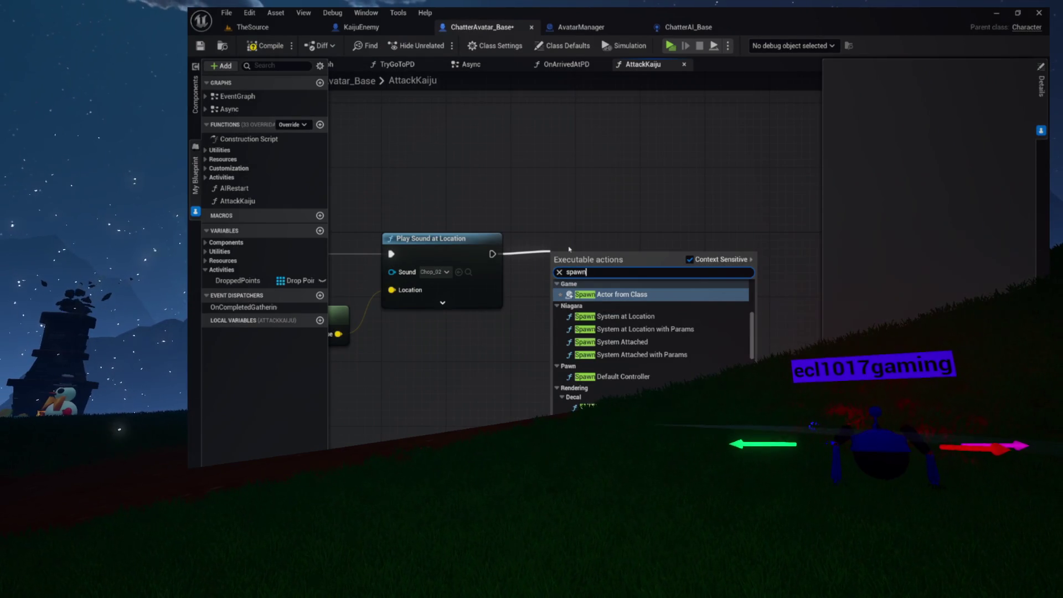
type(" system at location")
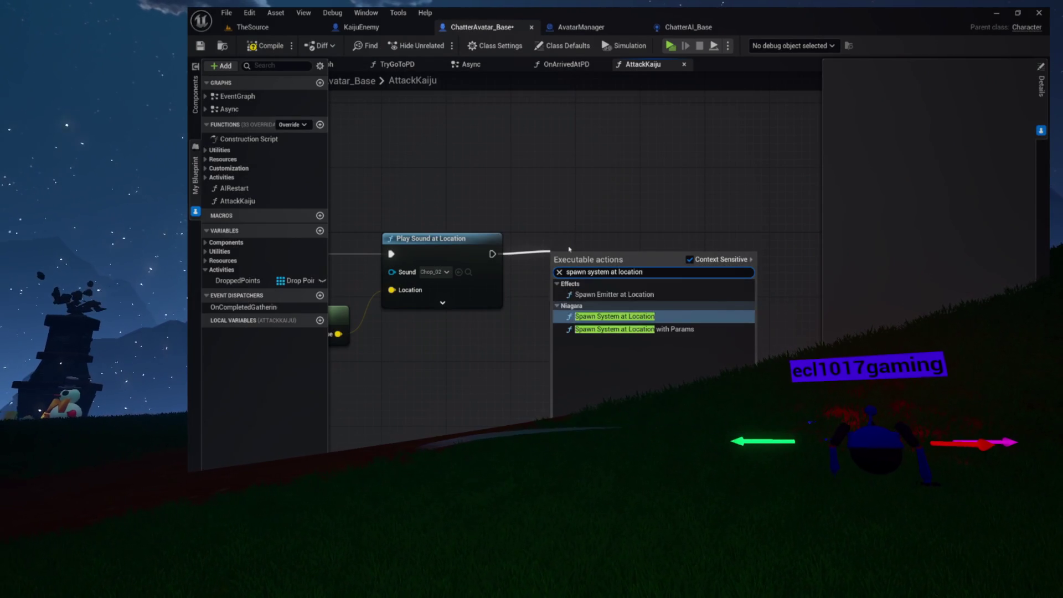
key("Return")
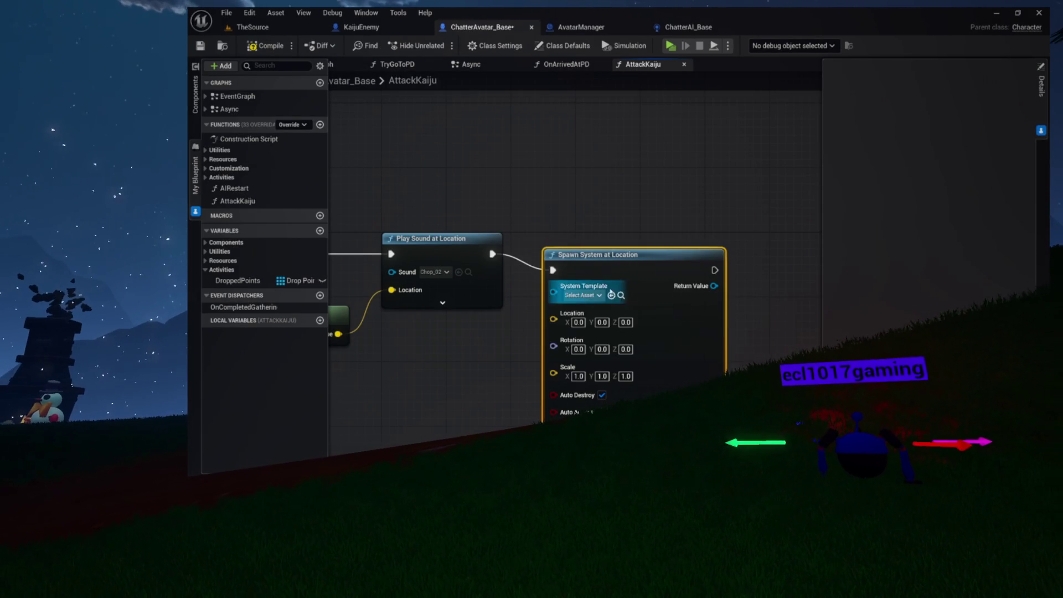
left_click_drag(609, 282, 682, 268)
left_click(681, 265)
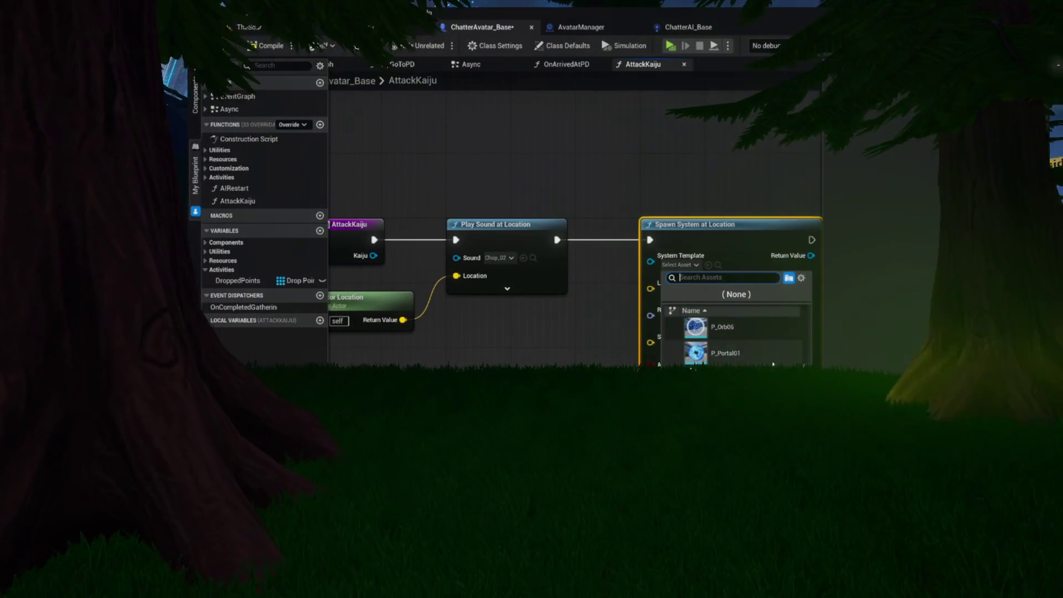
Choose P_Spell02 as the System Template and show it in the Holiday Particles folder
scroll(734, 388, "down", 1)
scroll(734, 388, "down", 2)
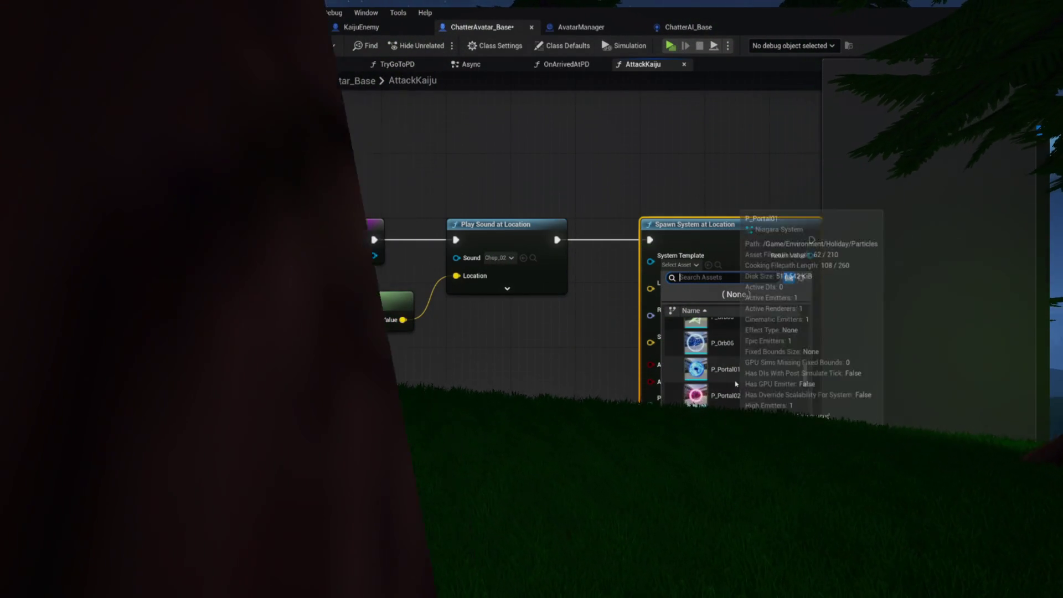
scroll(738, 384, "down", 5)
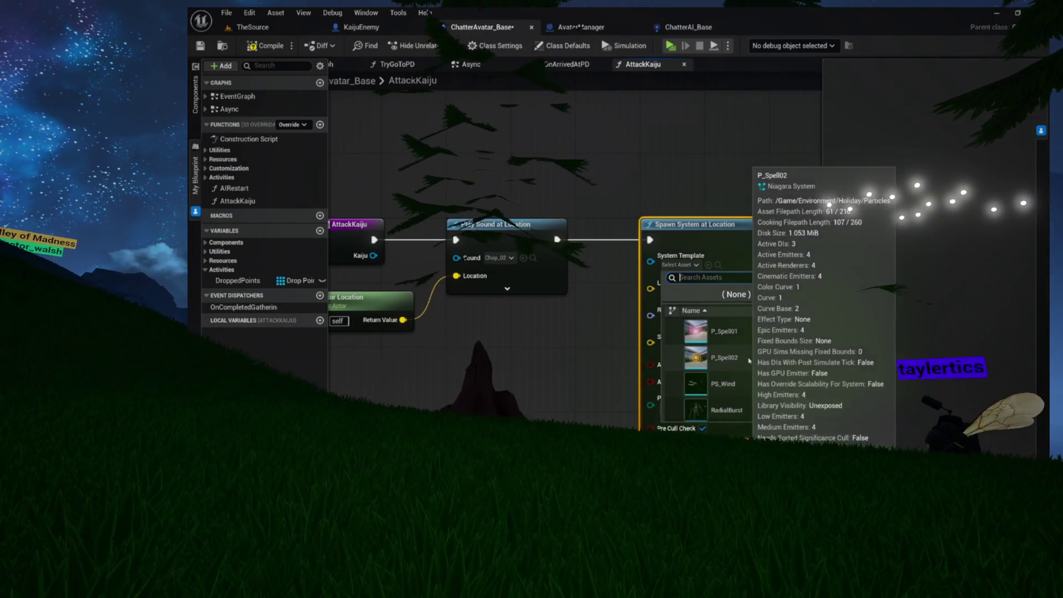
left_click(725, 357)
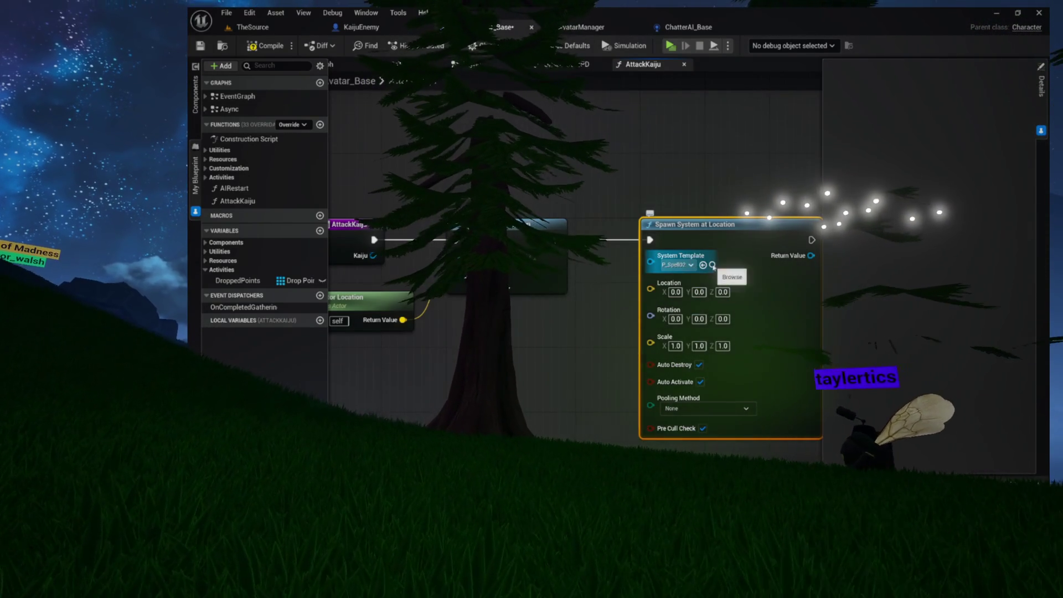
left_click(712, 265)
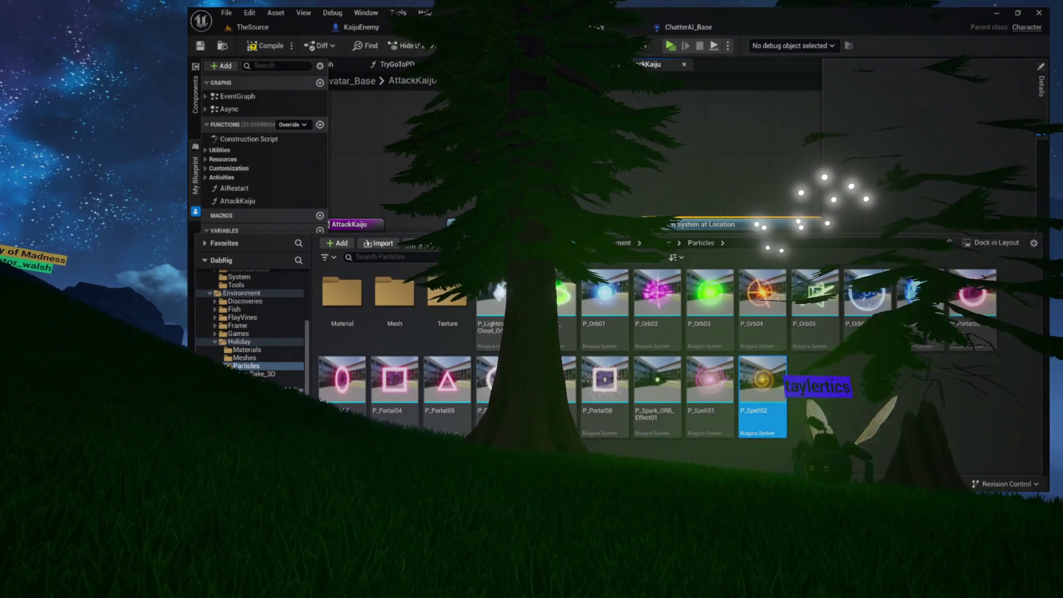
Open P_Spell02 in its Niagara editor and locate it in the Content Drawer
double_click(763, 387)
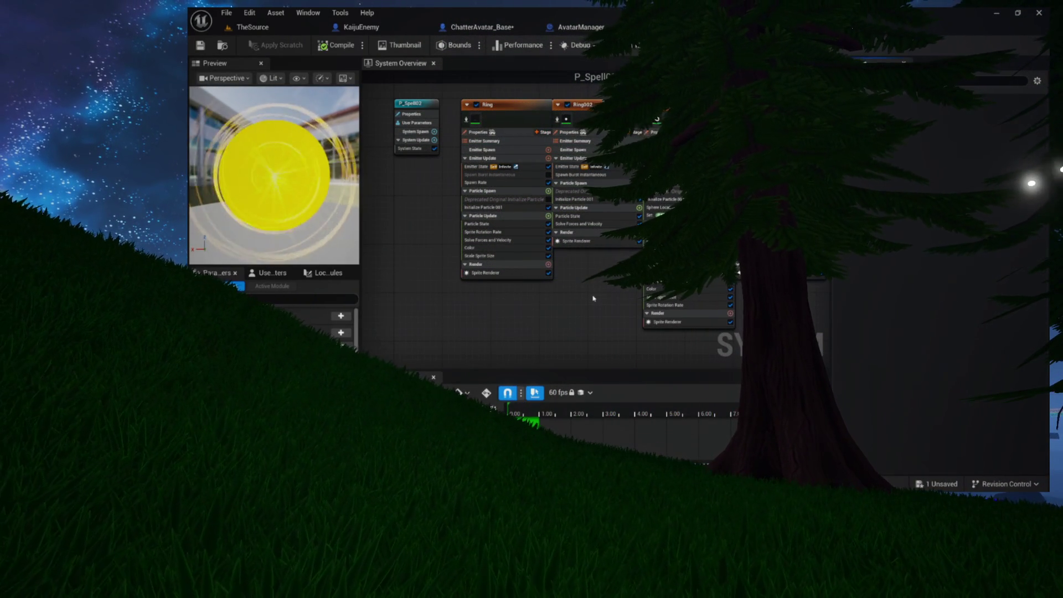
scroll(464, 171, "down", 3)
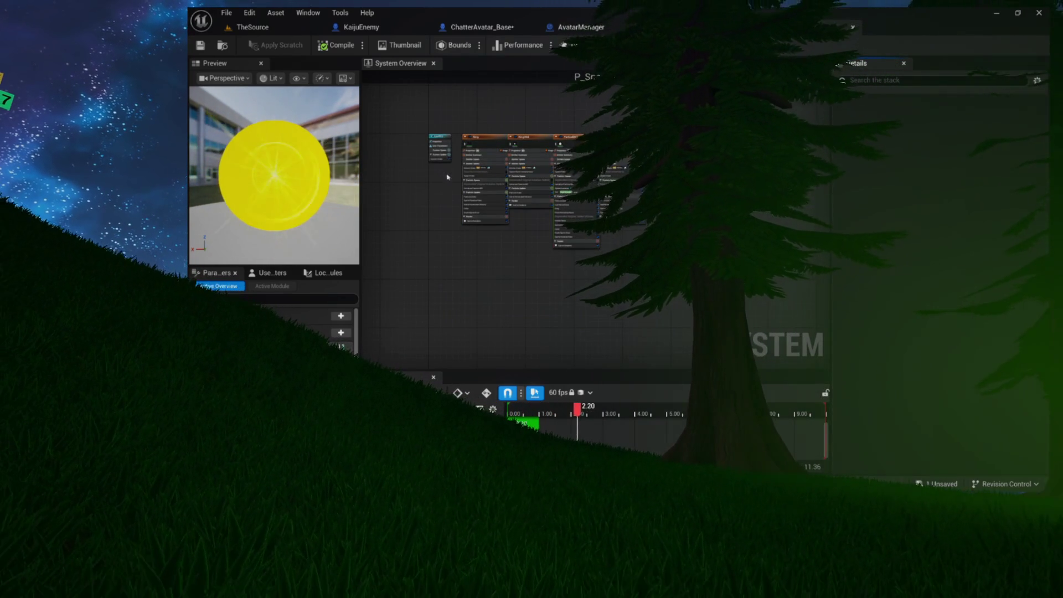
scroll(432, 136, "up", 5)
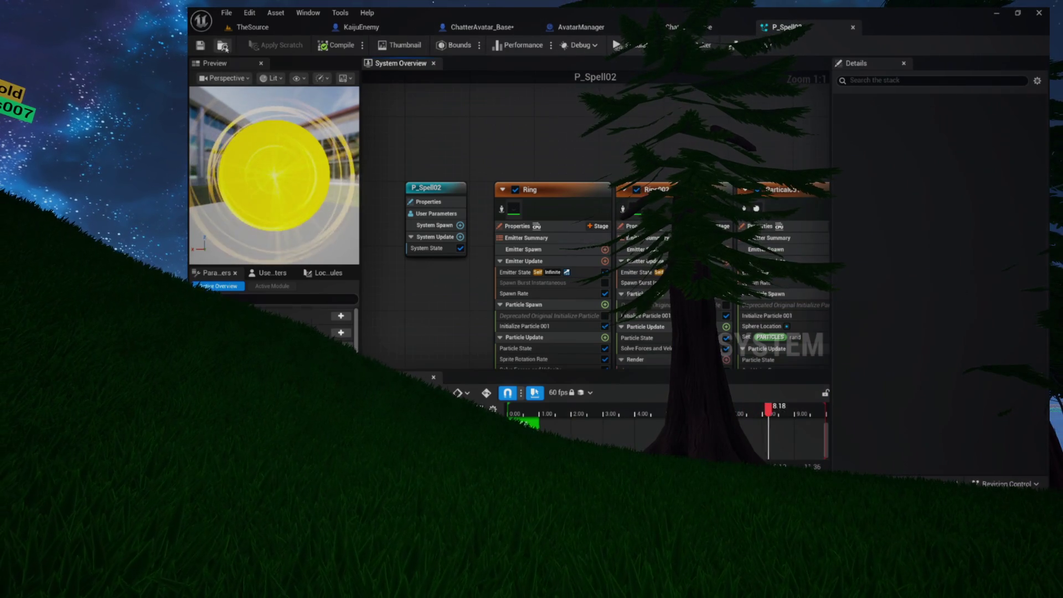
left_click(223, 46)
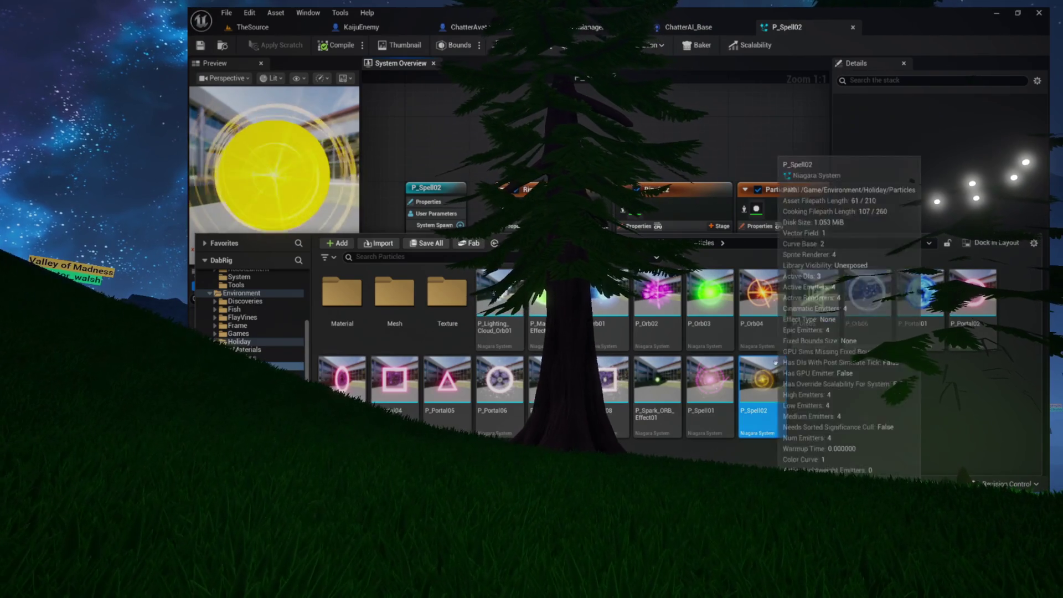
Open P_Lighting_Cloud_Orb01, then return to ChatterAvatar_Base's AttackKaiju graph
double_click(506, 330)
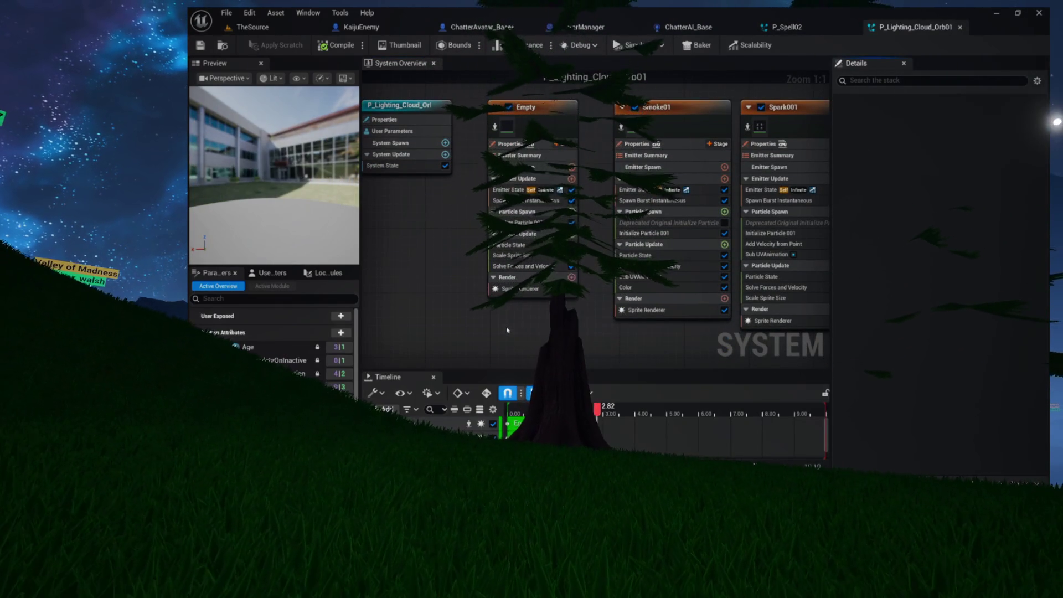
key("ctrl+space")
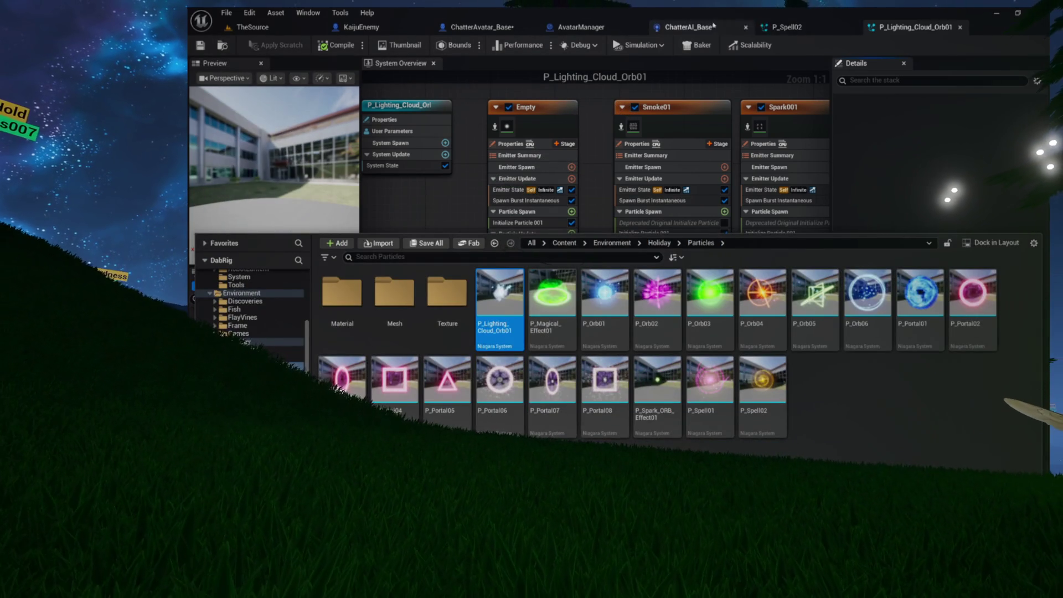
left_click(712, 26)
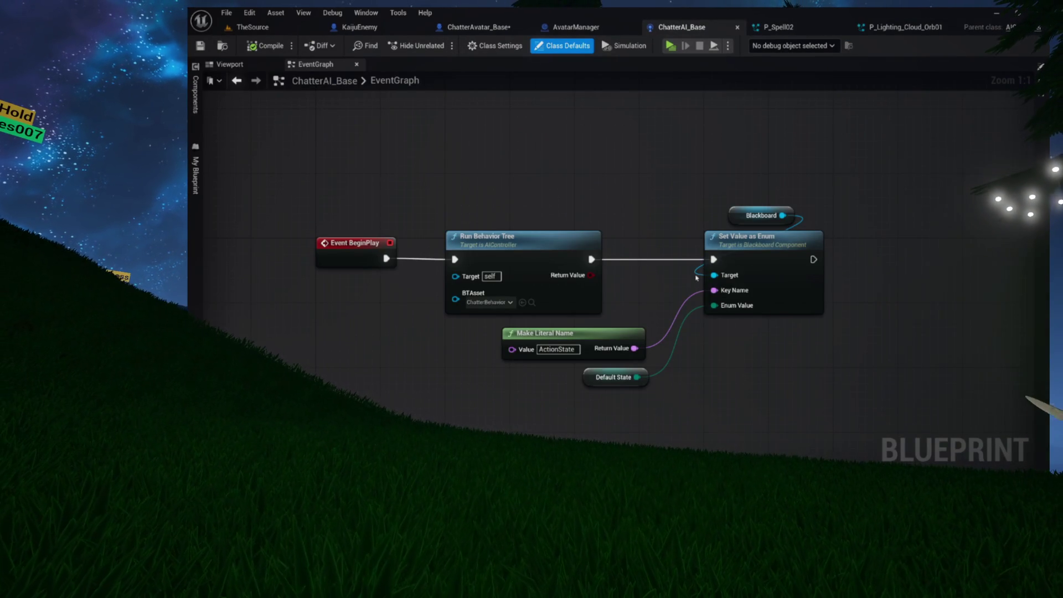
left_click(482, 29)
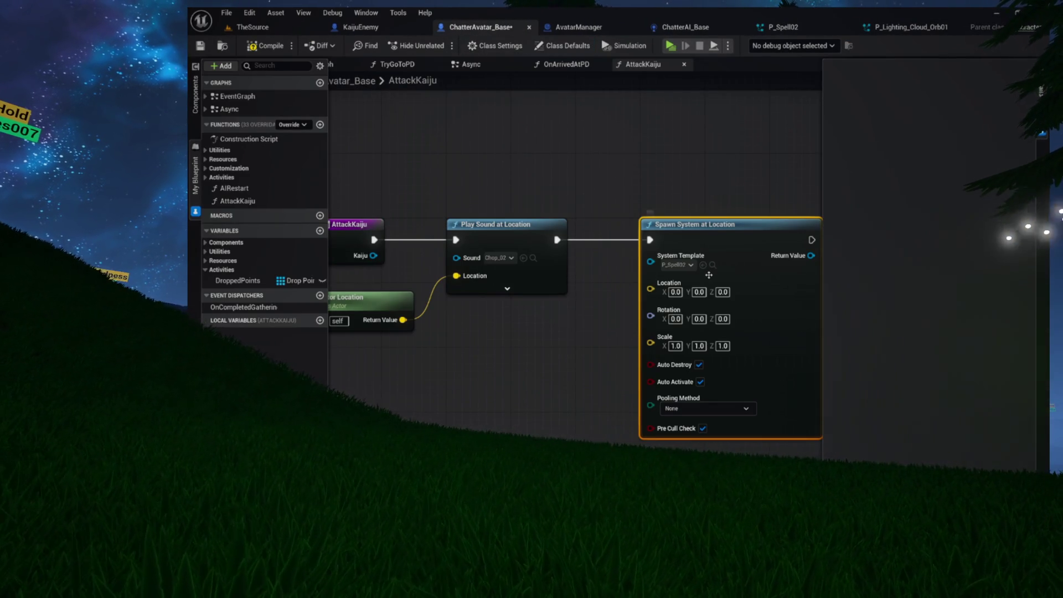
Use P_Lighting_Cloud_Orb01 as the template and wire Get Actor Location into Location
double_click(390, 78)
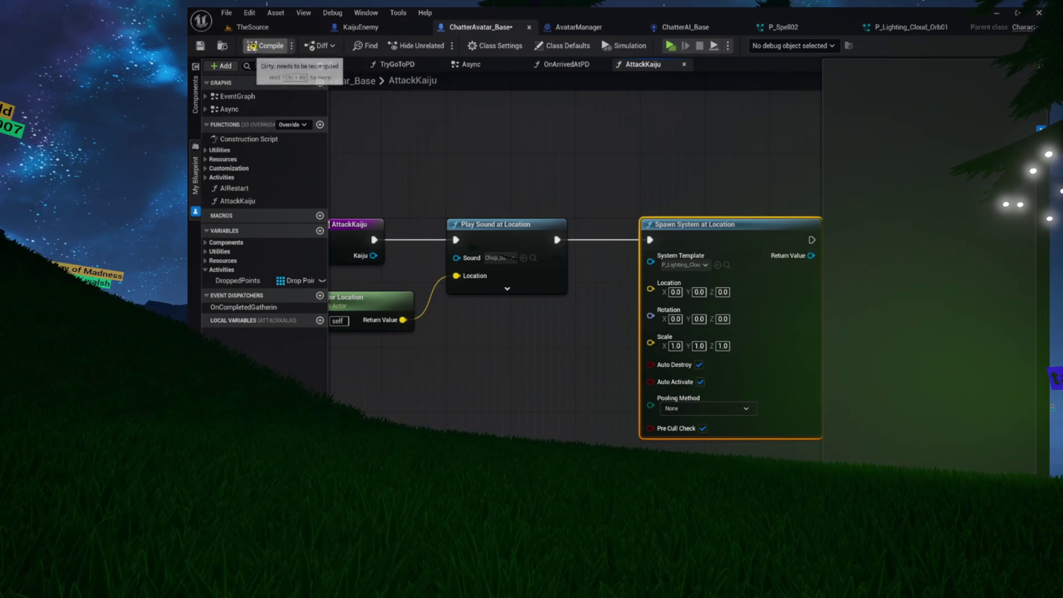
left_click_drag(640, 187, 539, 176)
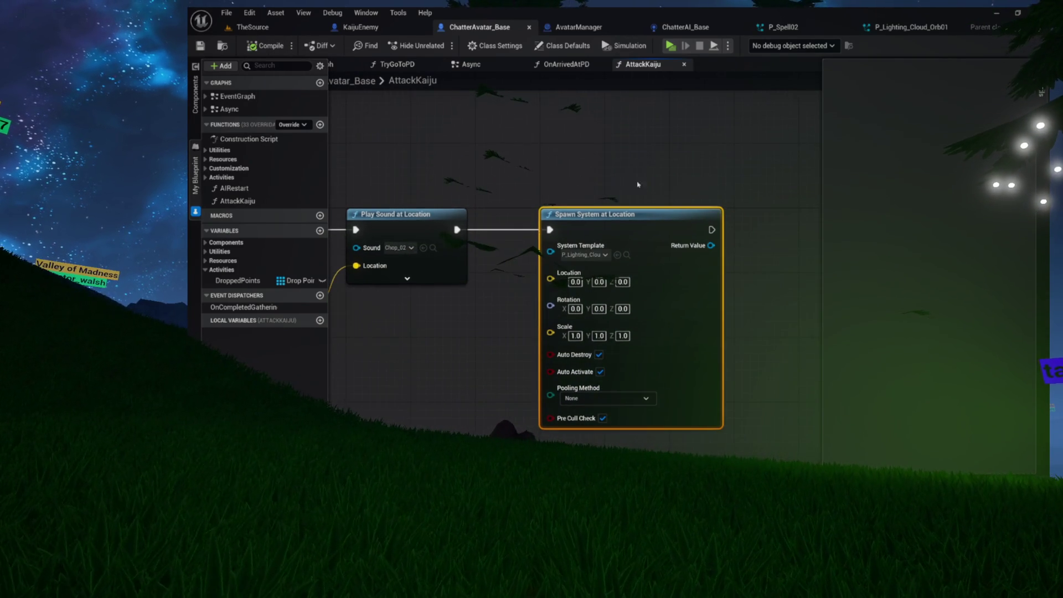
left_click_drag(611, 244, 758, 210)
left_click_drag(448, 276, 707, 246)
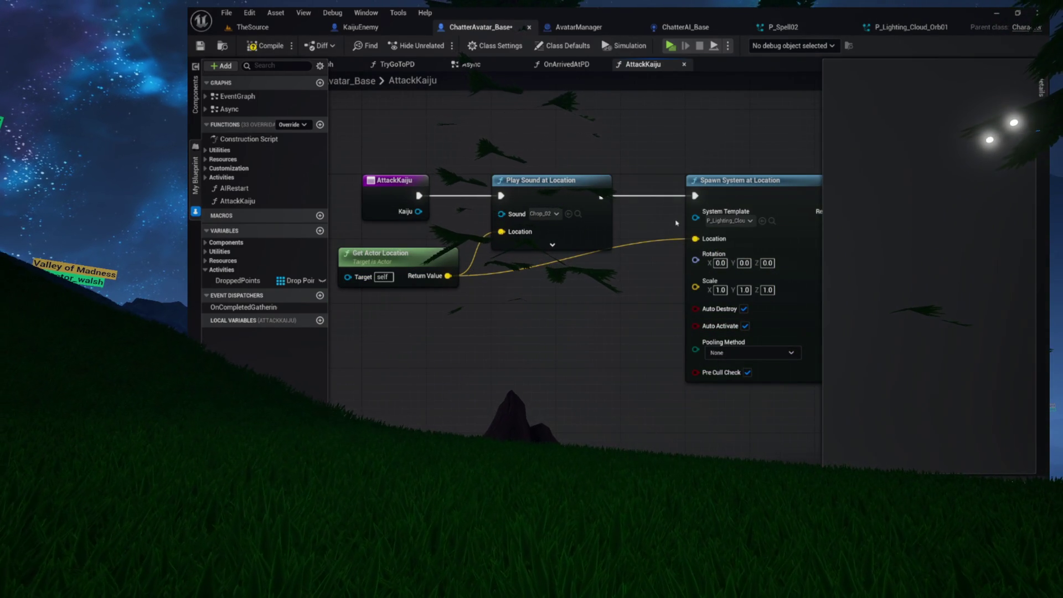
Add a Get Kaiju node beside the Spawn System at Location node
mouse_move(697, 145)
left_mouse_down()
mouse_move(481, 159)
mouse_move(814, 177)
mouse_move(549, 152)
left_mouse_up()
right_click(702, 203)
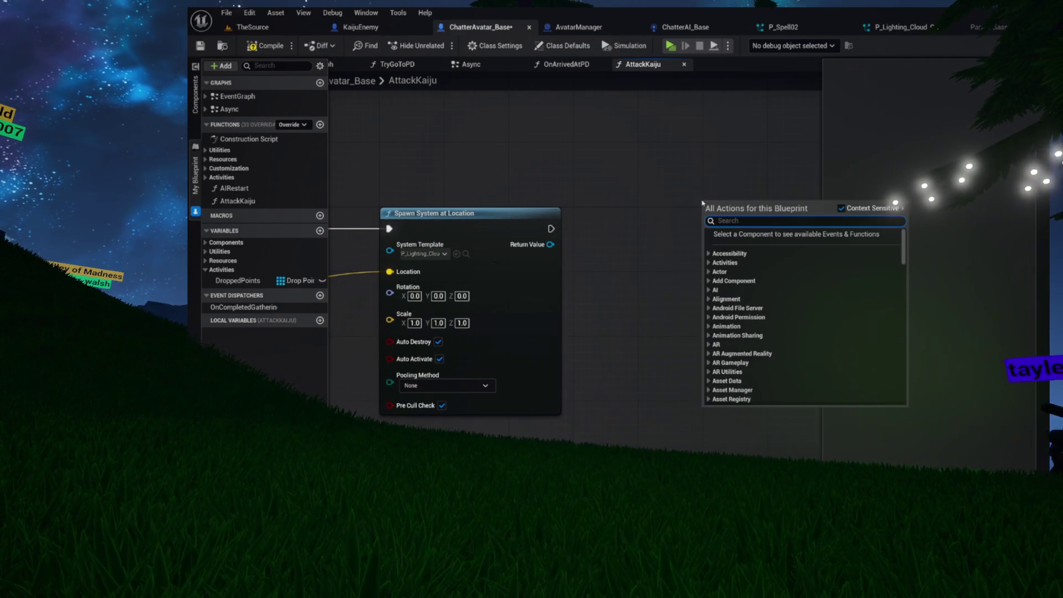
type("get kaiju")
key("Return")
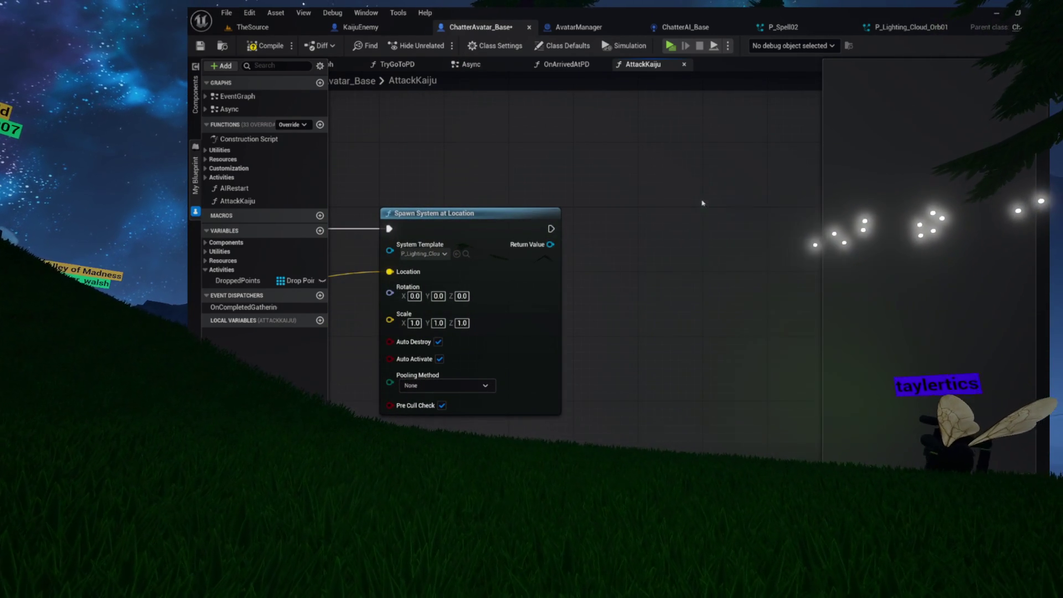
mouse_move(705, 195)
left_mouse_down()
mouse_move(655, 157)
mouse_move(626, 208)
left_mouse_up()
left_click(625, 209)
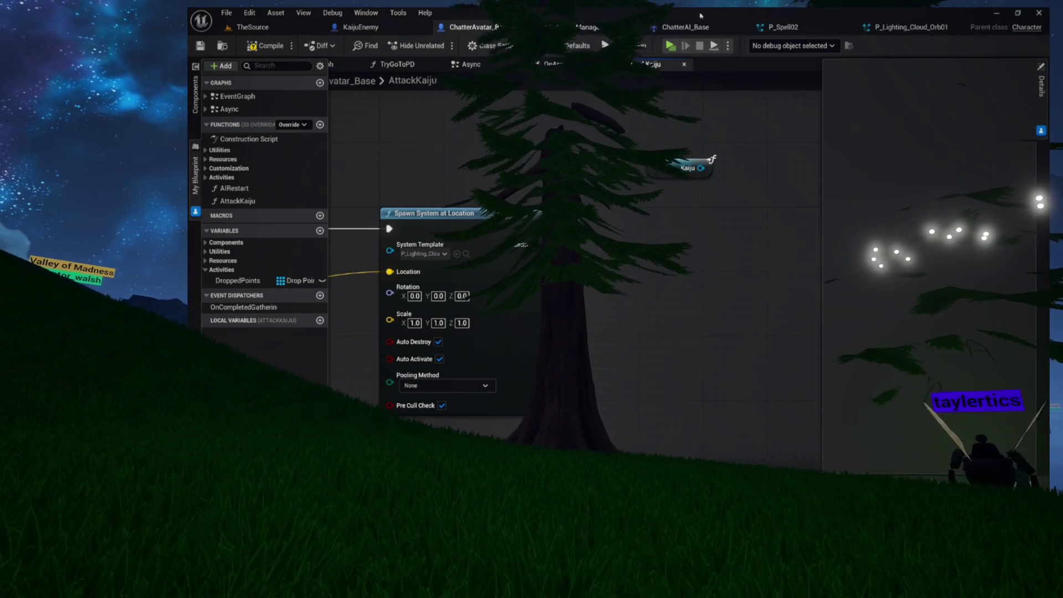
In KaijuEnemy, add a new Integer variable named HP
left_click(360, 27)
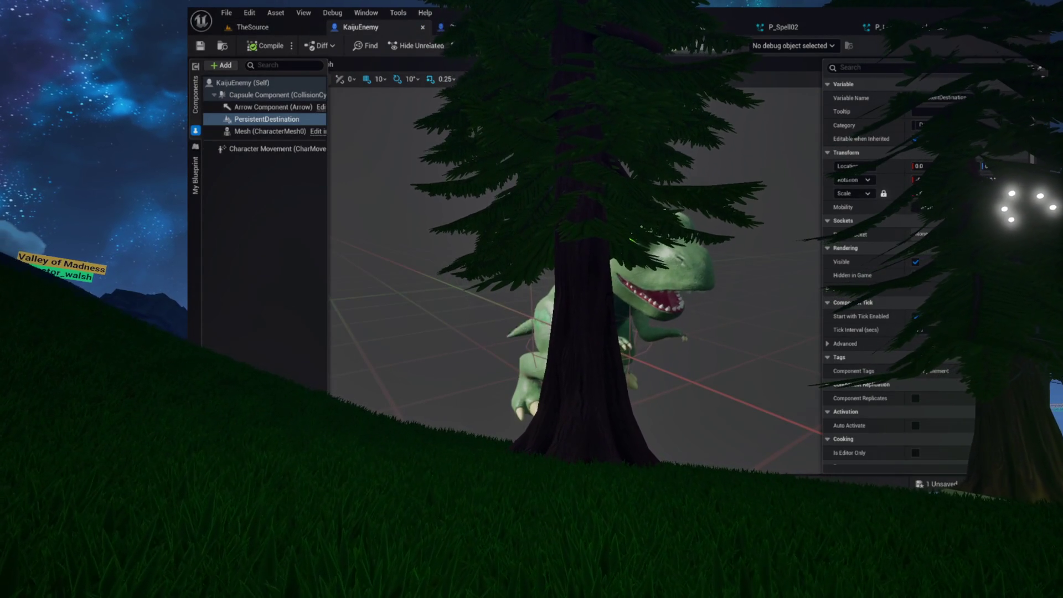
left_click(195, 171)
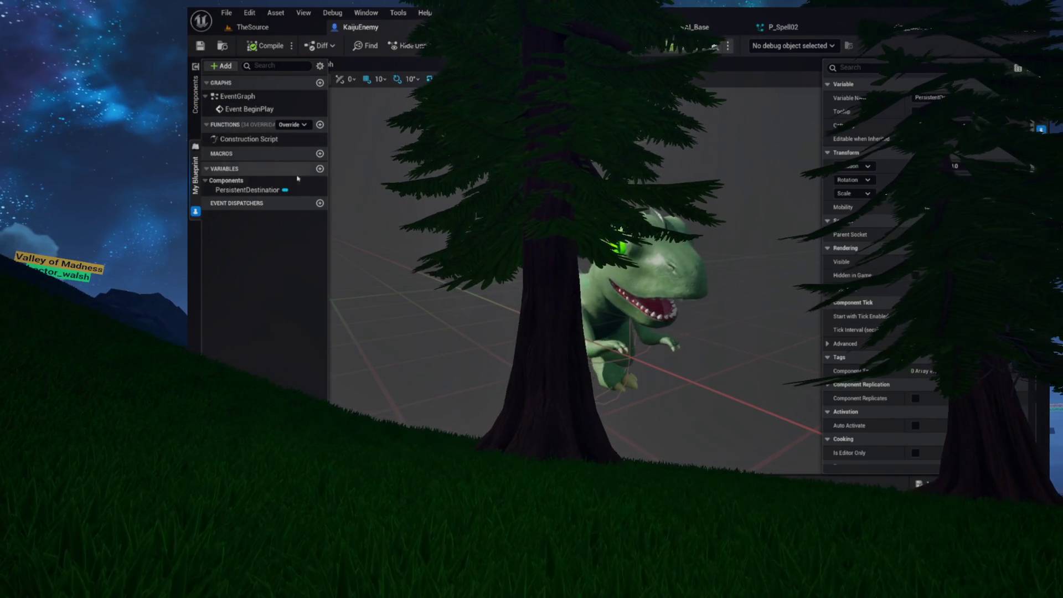
left_click(320, 168)
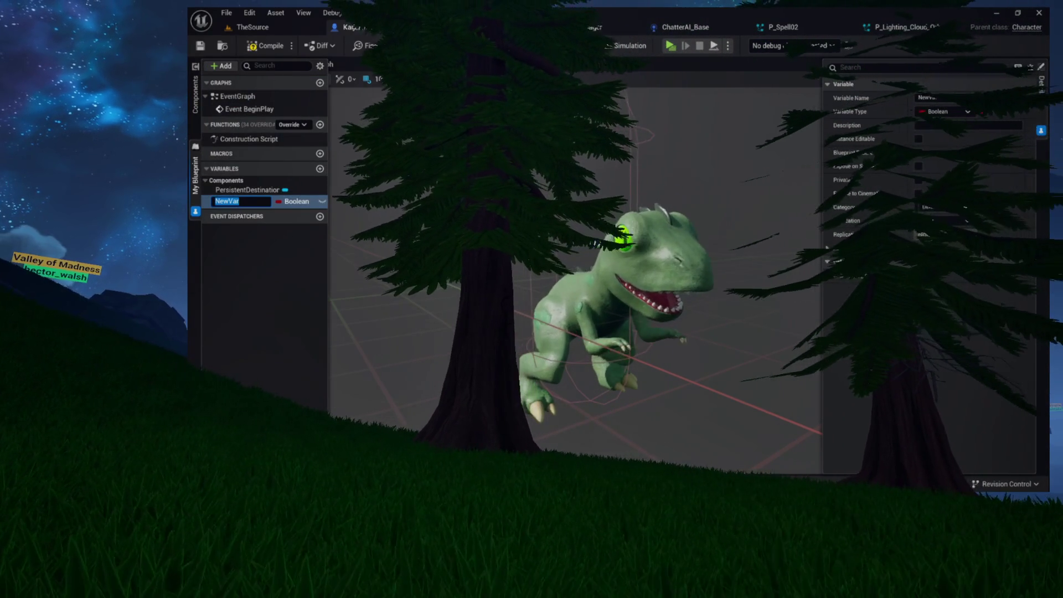
type("Heal")
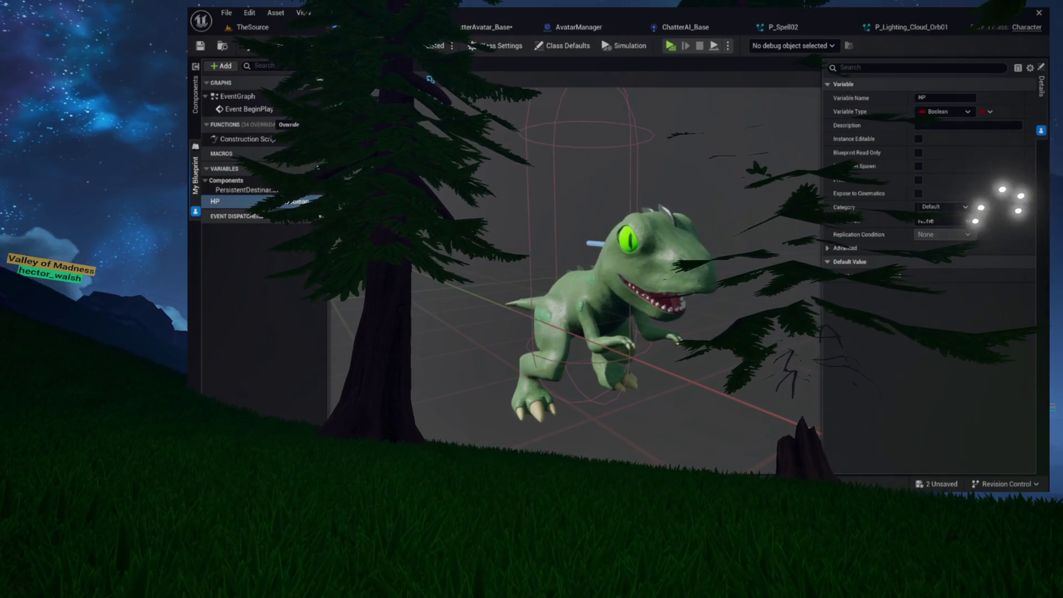
left_click(294, 201)
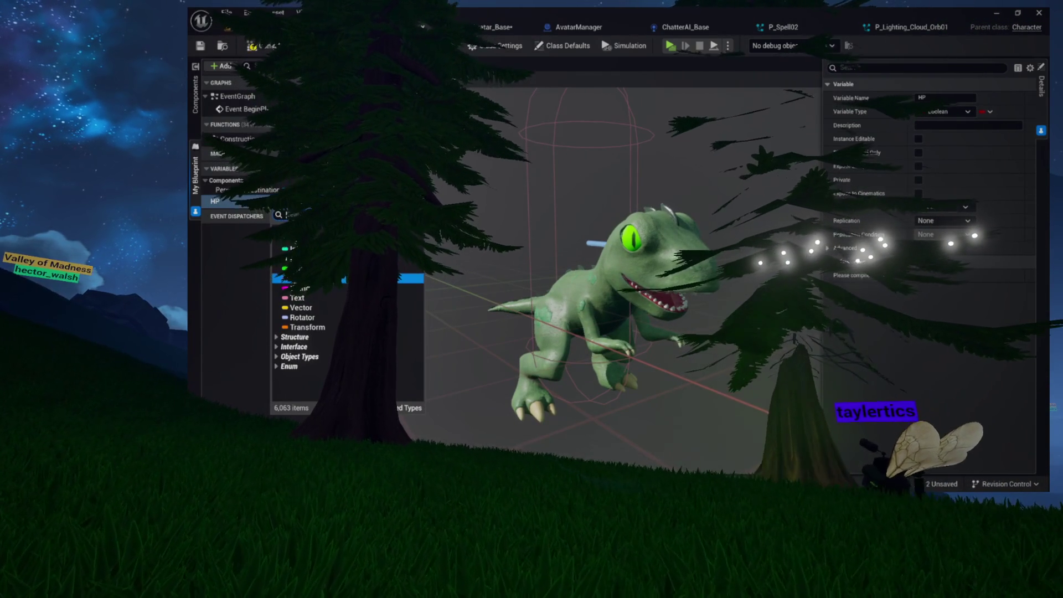
left_click(294, 257)
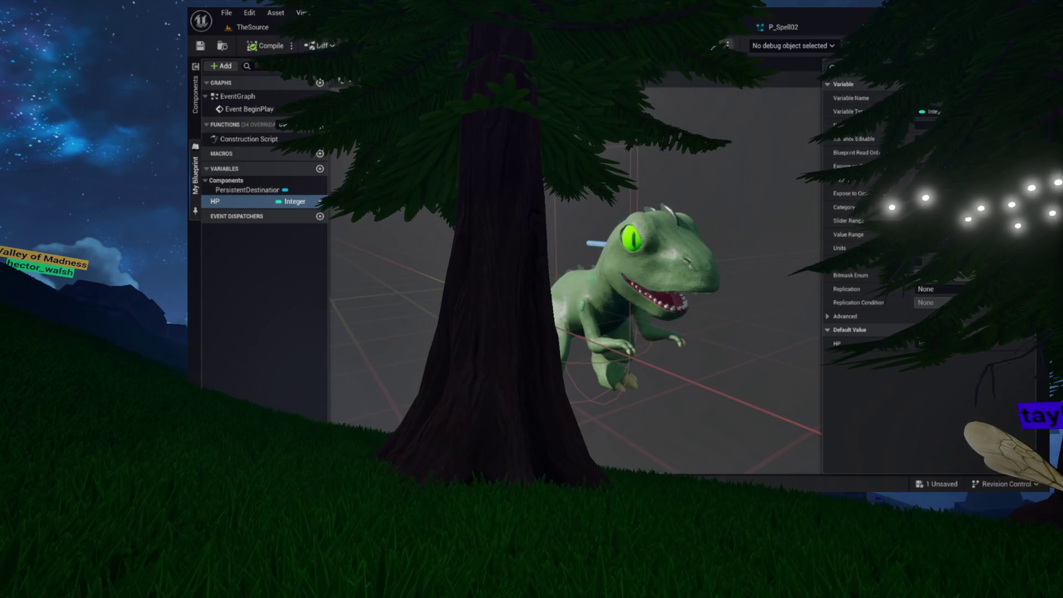
left_click(360, 73)
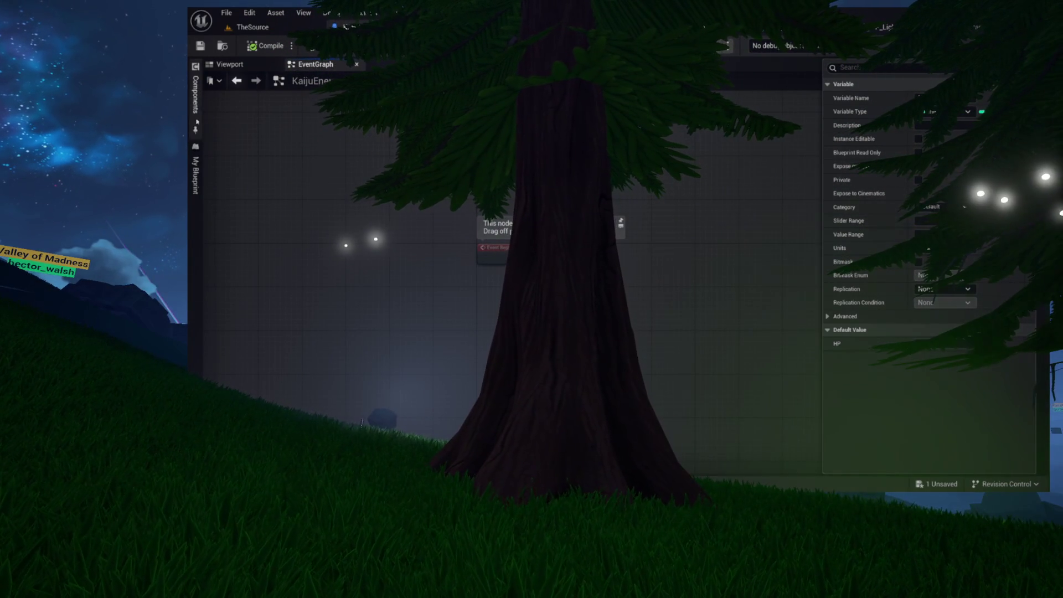
Set HP from a Random Integer in Range node, triggered by Event BeginPlay
left_click(195, 171)
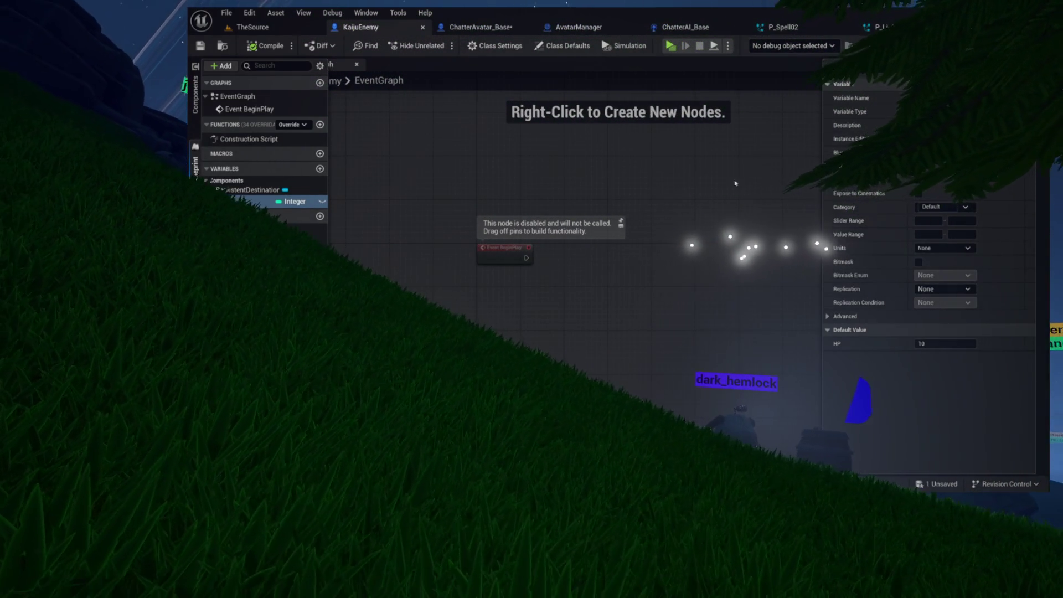
mouse_move(244, 201)
left_mouse_down()
mouse_move(695, 244)
mouse_move(649, 252)
mouse_move(501, 105)
left_mouse_up()
type("random")
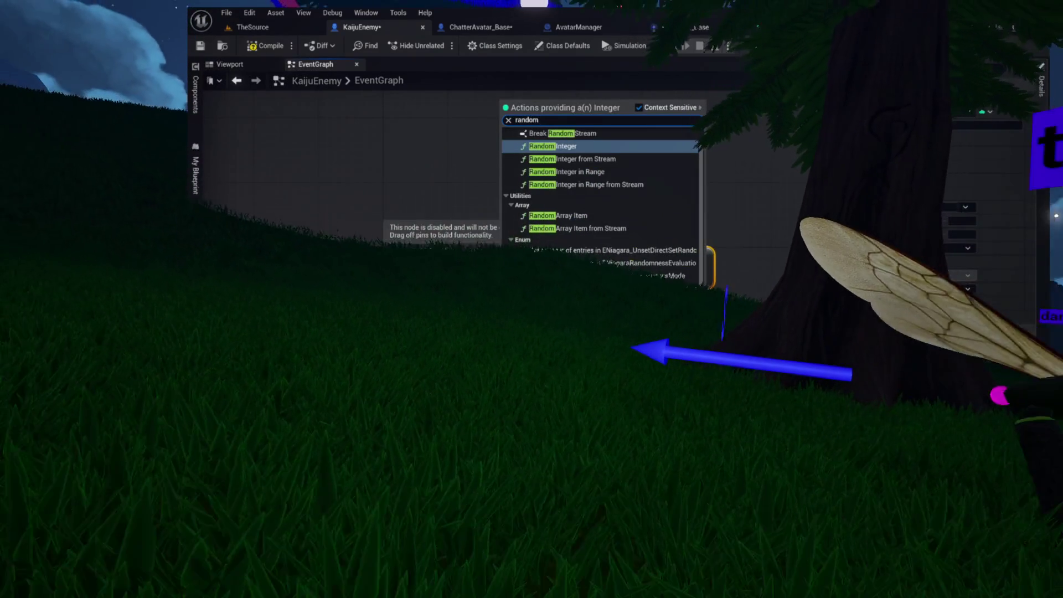
key("Return")
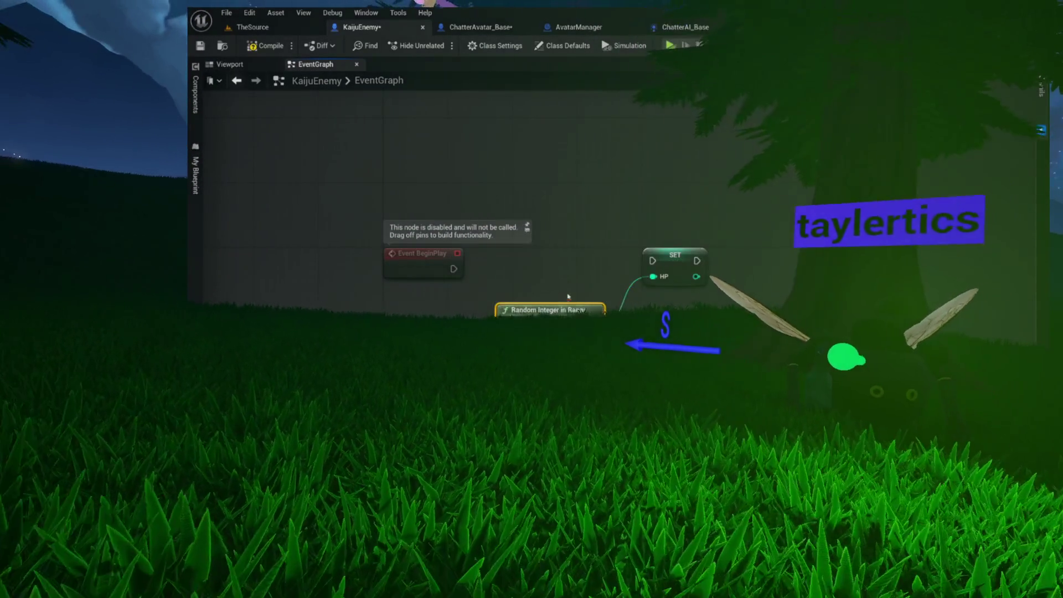
mouse_move(453, 268)
left_mouse_down()
mouse_move(653, 260)
mouse_move(622, 269)
left_mouse_up()
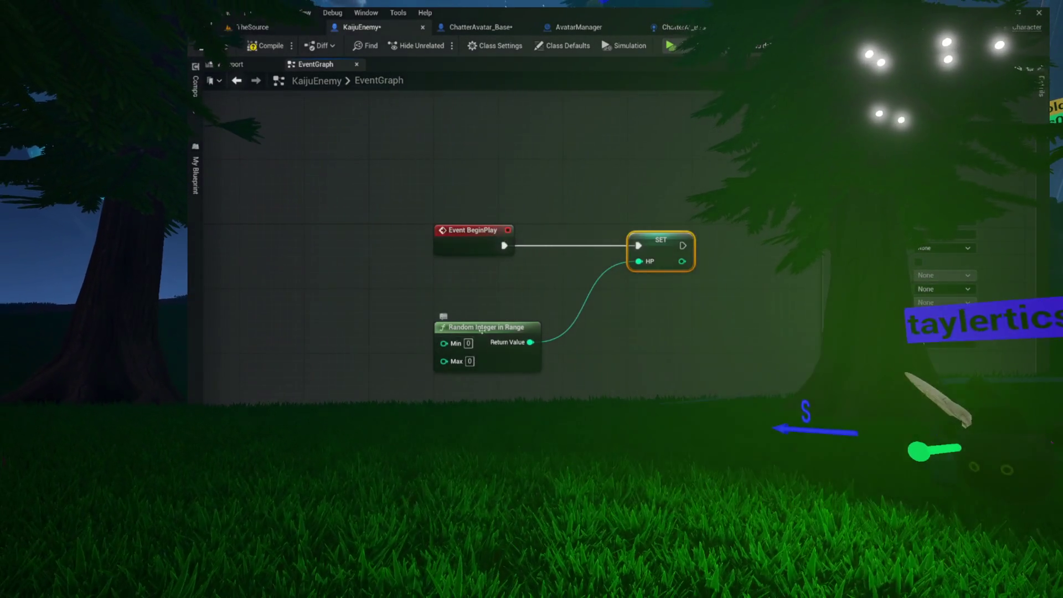
left_click_drag(487, 328, 503, 279)
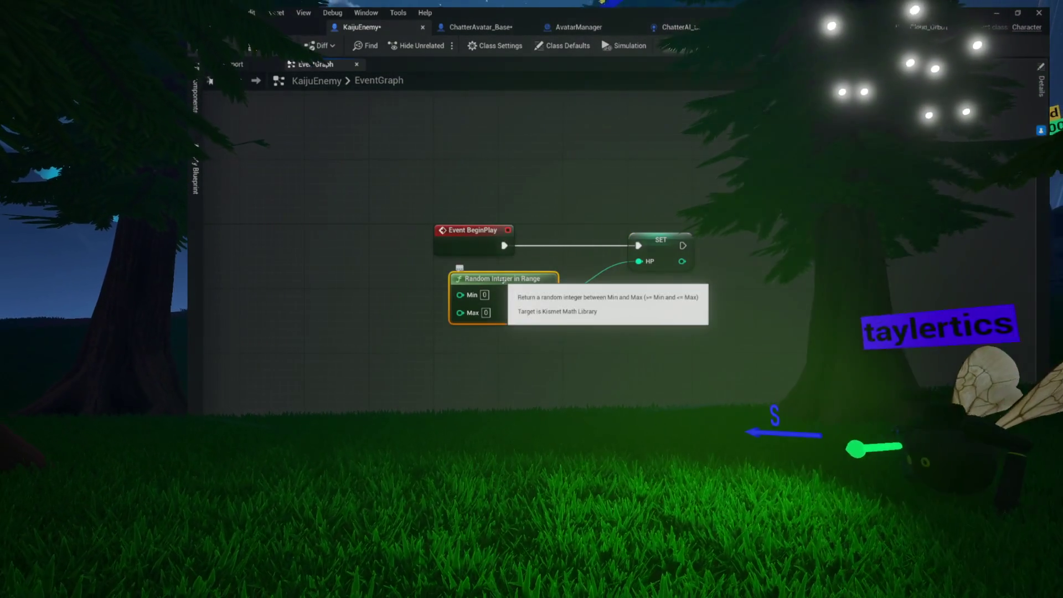
scroll(559, 299, "up", 4)
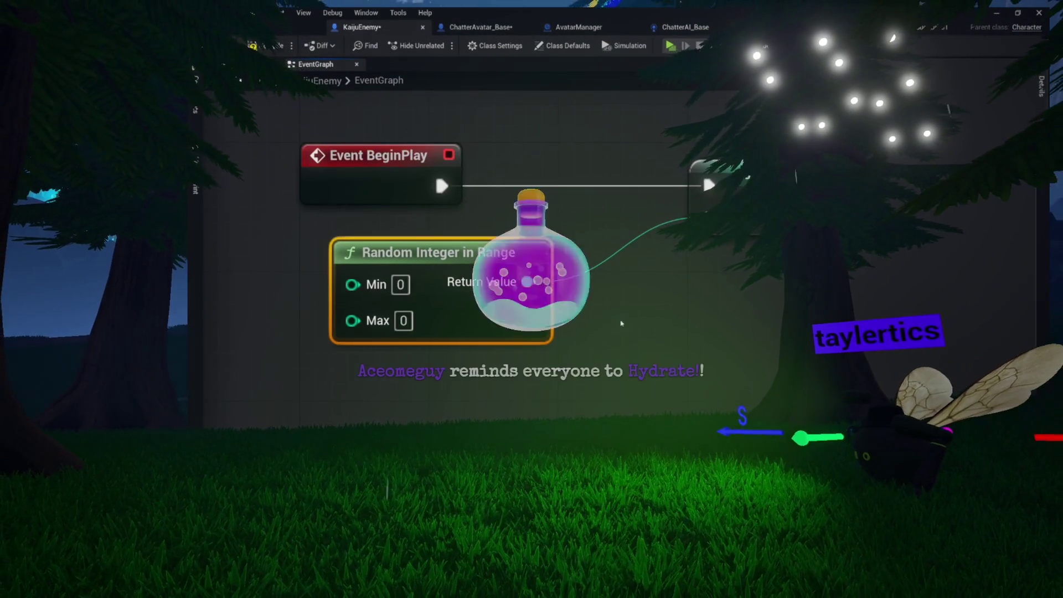
left_click(400, 284)
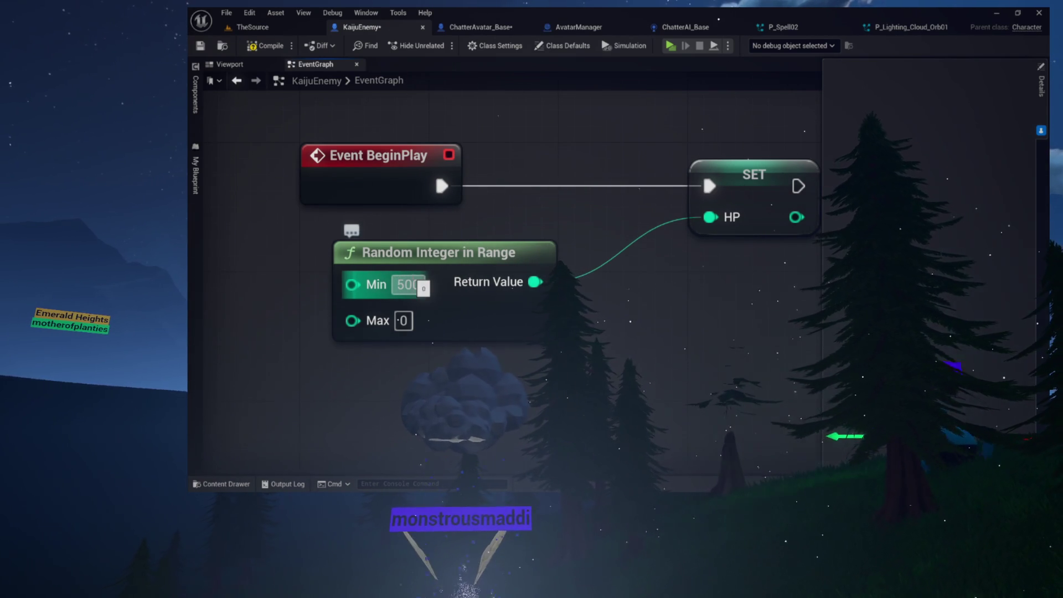
Commit 500 as the Random Integer in Range minimum and move to Max
left_click(403, 321)
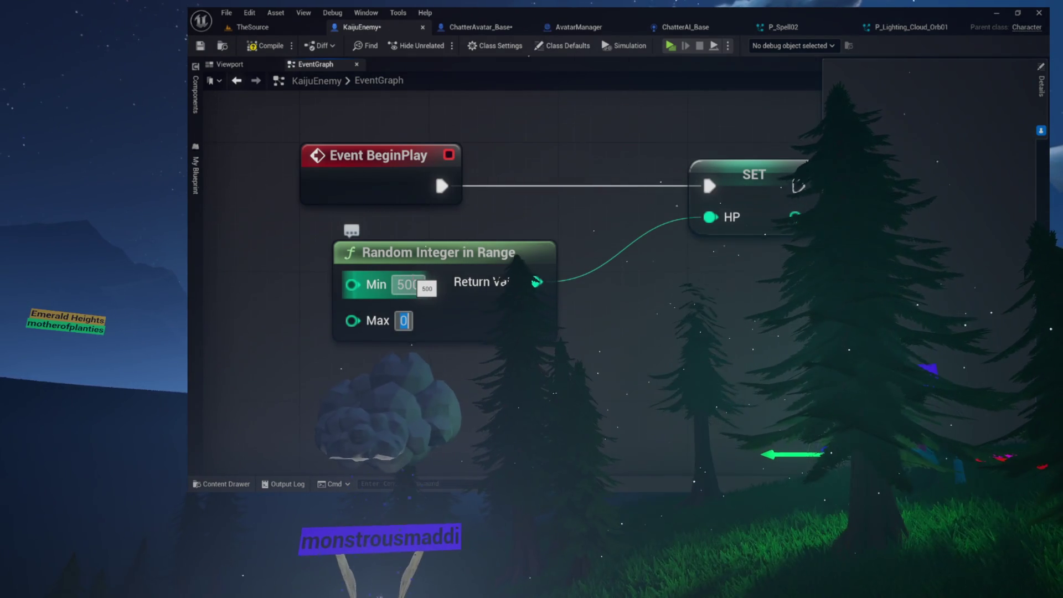
Set the random range maximum to 690 and compile KaijuEnemy
type("690")
key("Return")
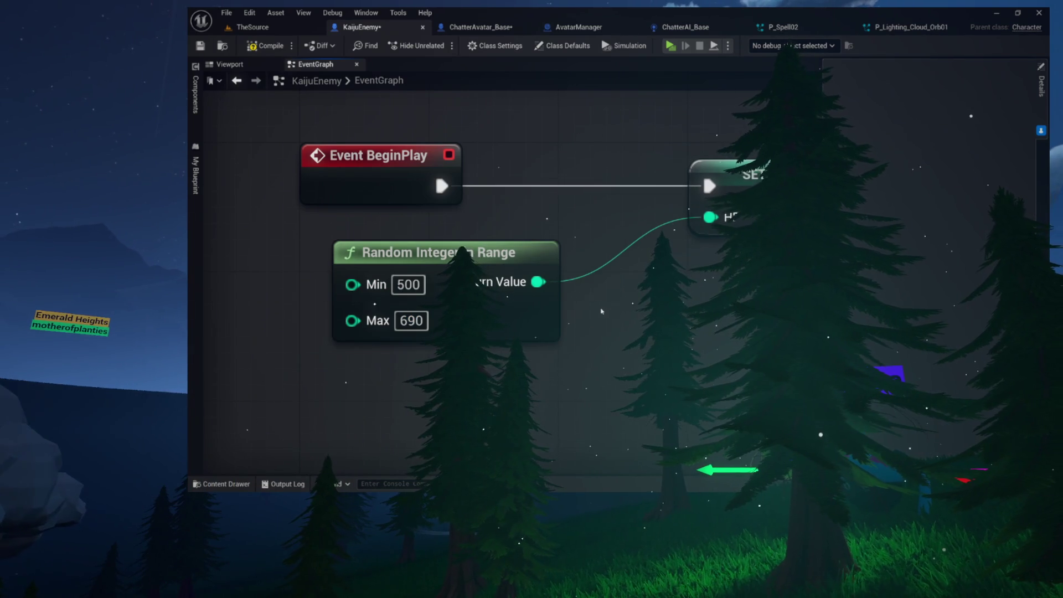
left_click(265, 46)
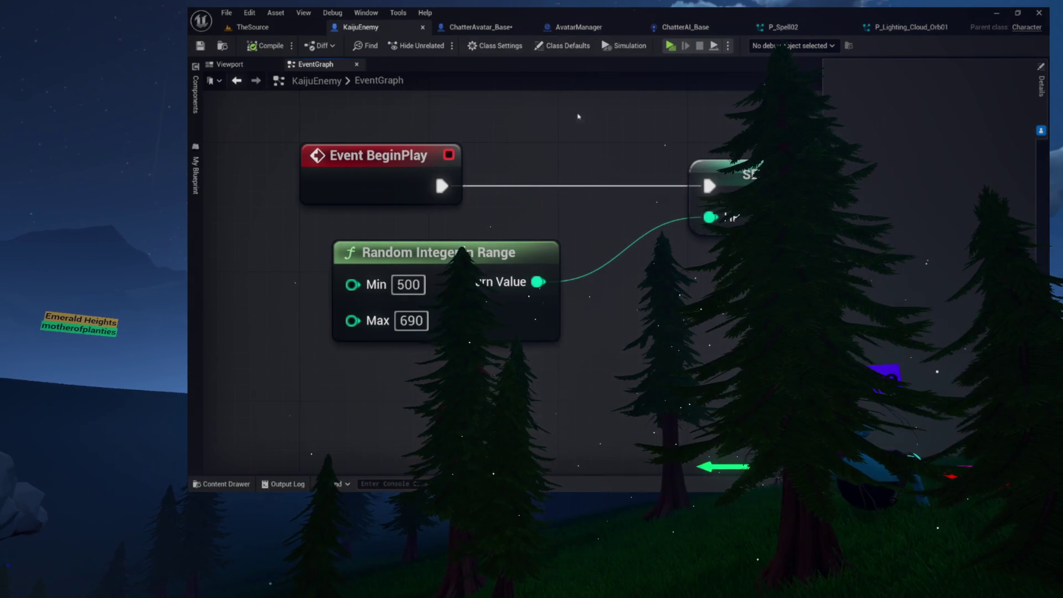
Add a new function to KaijuEnemy from the My Blueprint panel
left_click_drag(648, 116, 603, 165)
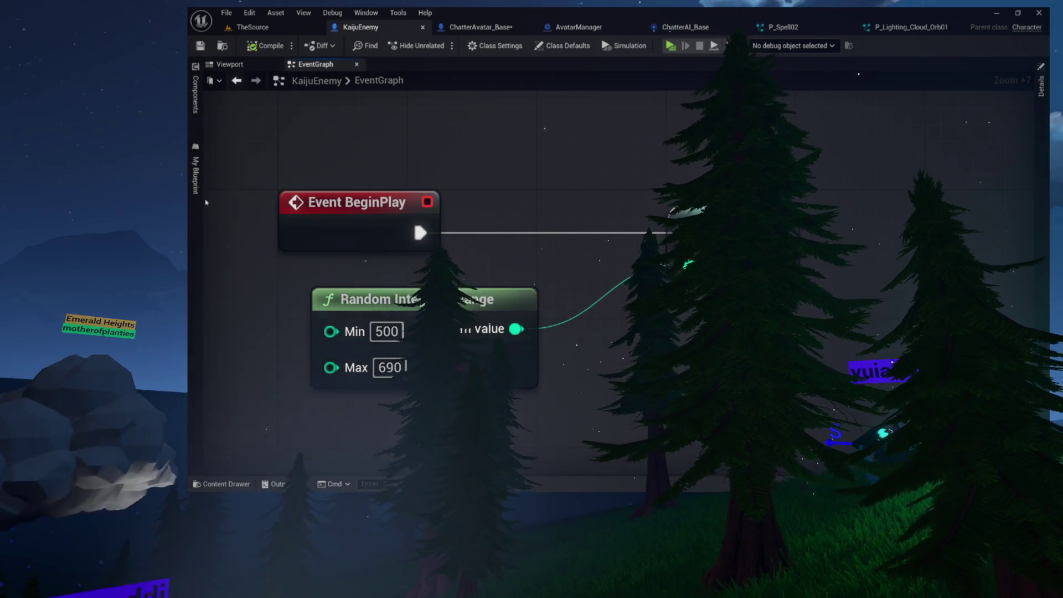
left_click(196, 210)
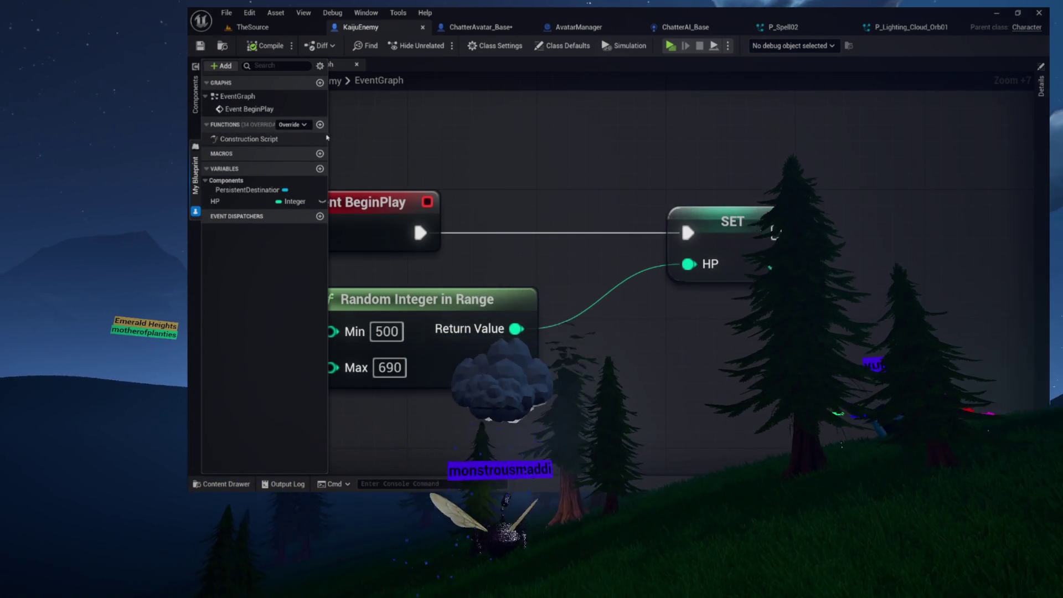
left_click(320, 124)
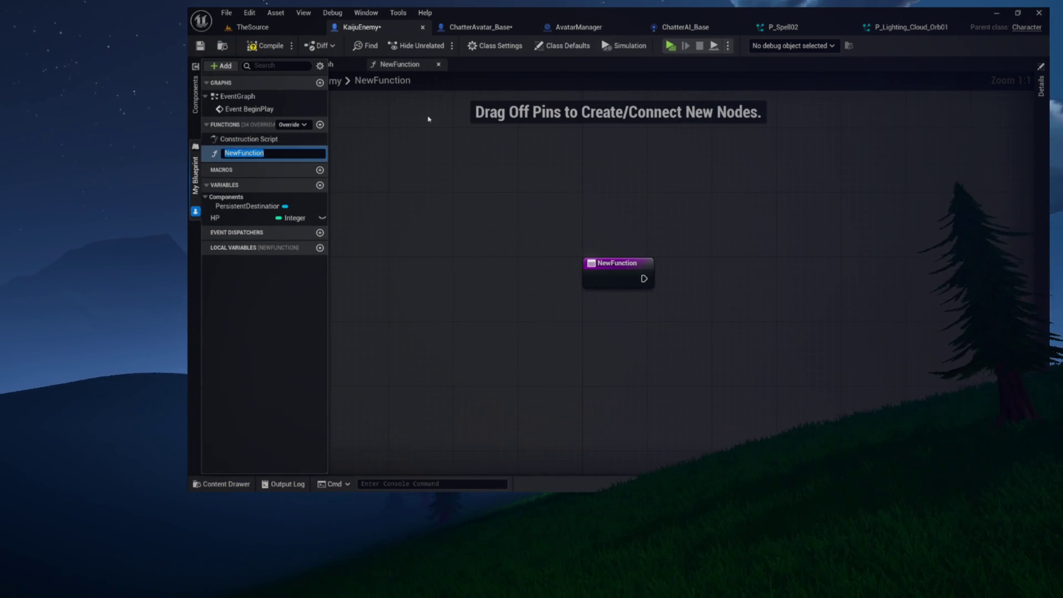
Name the function GetAttacked and place a SET HP node in its graph
type("d")
key("Return")
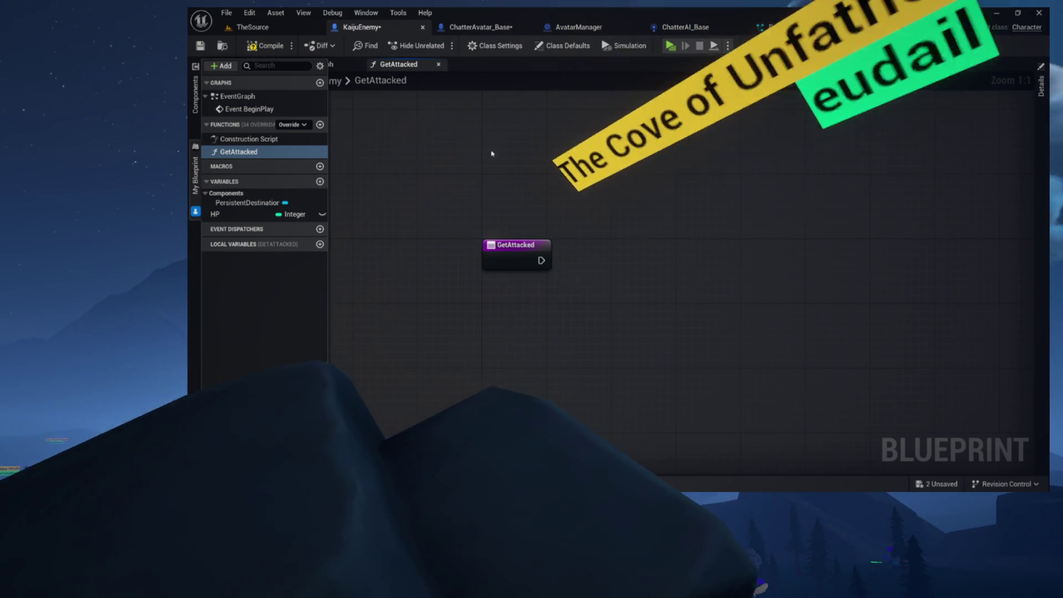
left_click(515, 252)
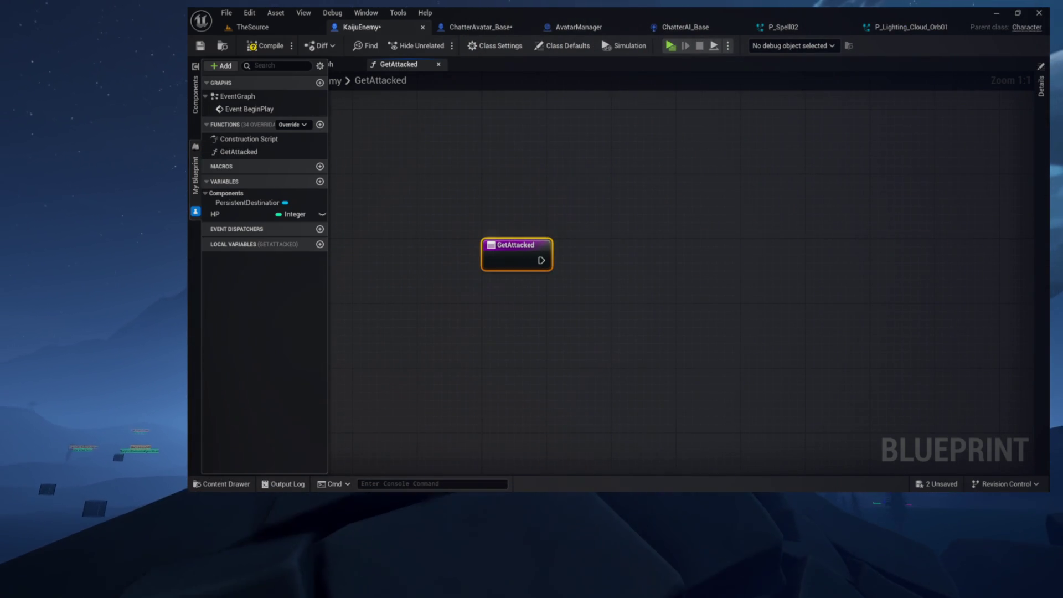
mouse_move(216, 215)
left_mouse_down()
mouse_move(457, 255)
mouse_move(671, 259)
left_mouse_up()
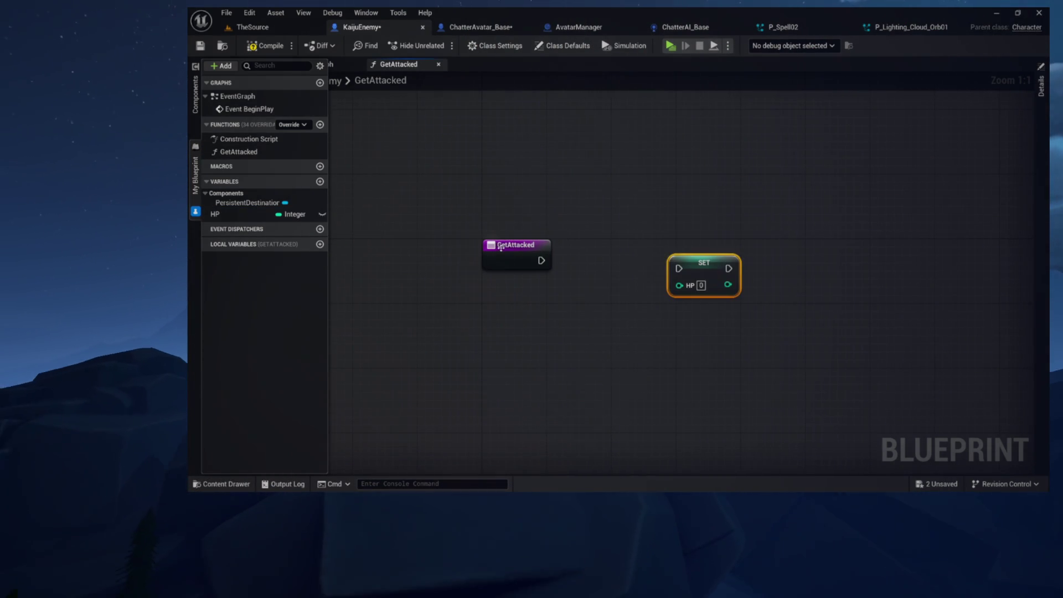
left_click(515, 251)
Give GetAttacked an Integer input named HPLoss
left_click(1041, 86)
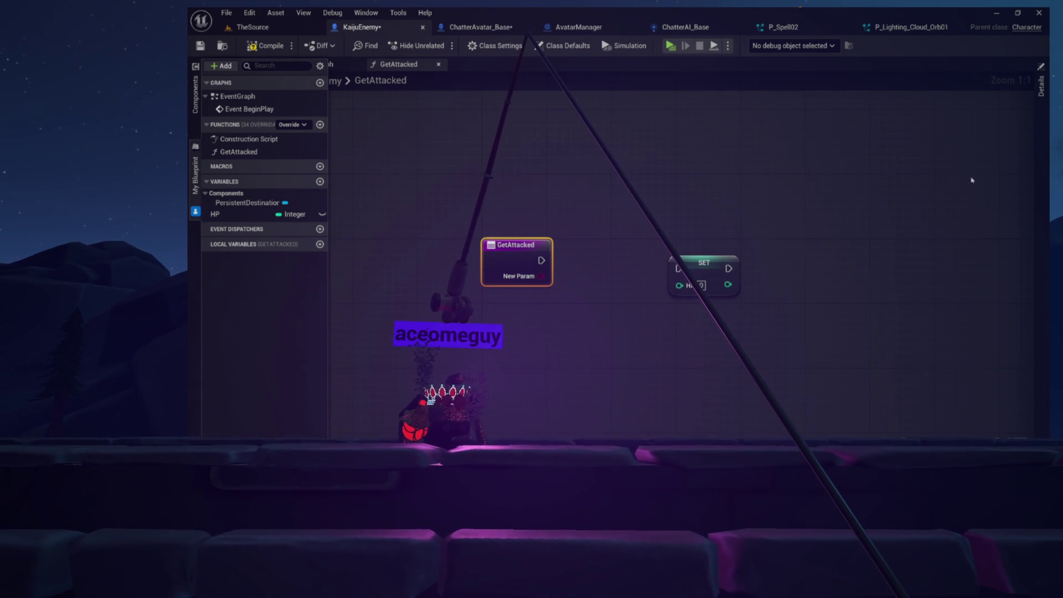
left_click(1041, 86)
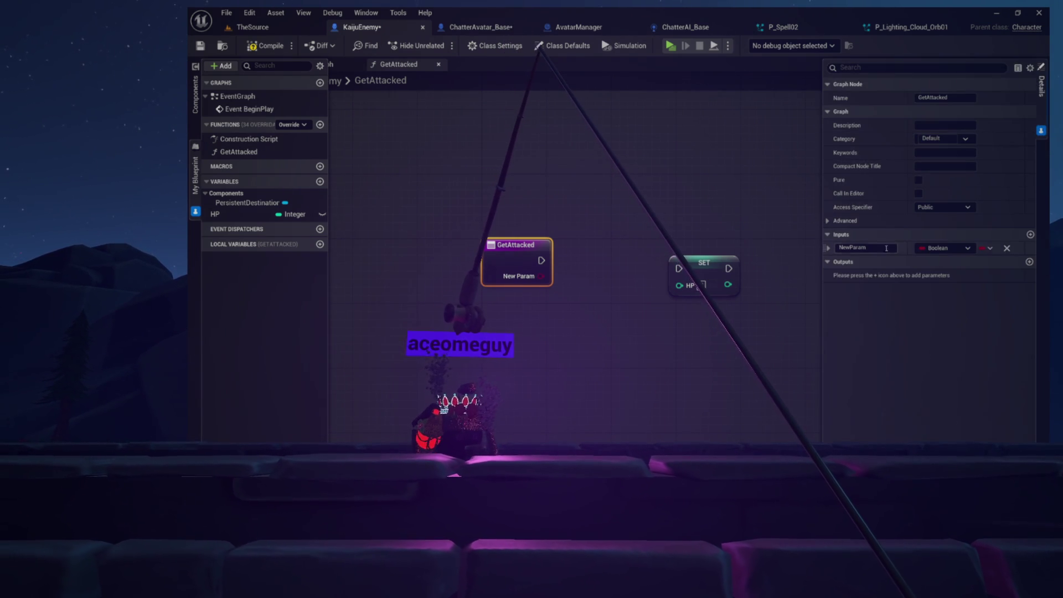
left_click(944, 248)
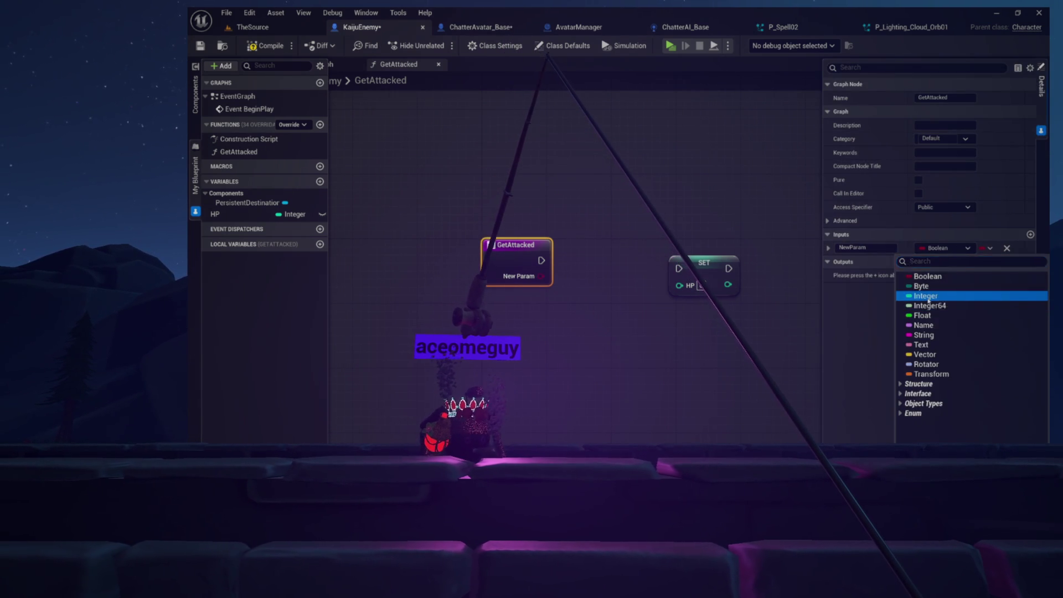
left_click(924, 297)
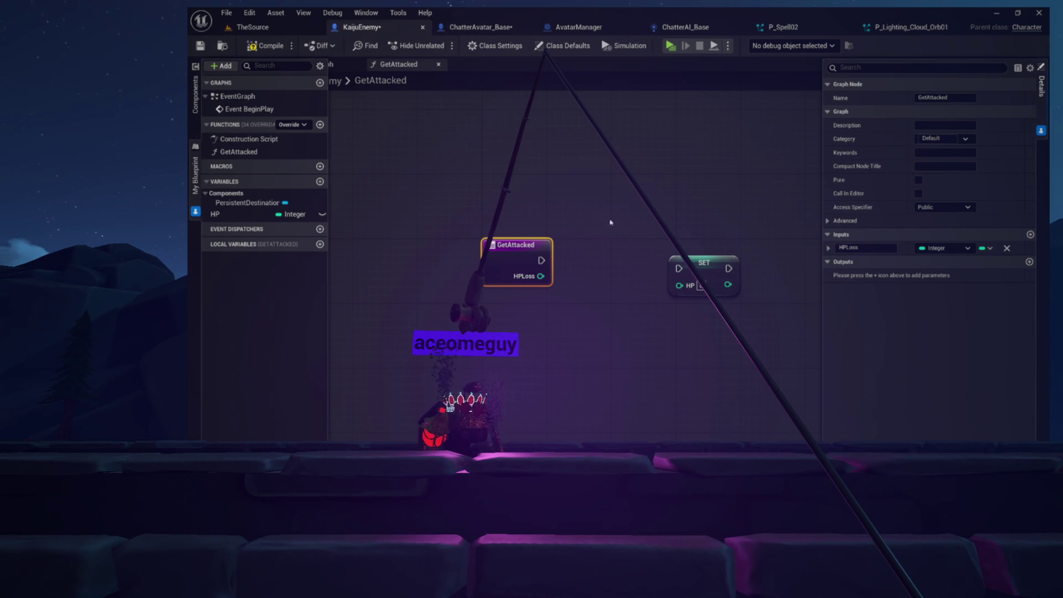
left_click_drag(576, 311, 576, 309)
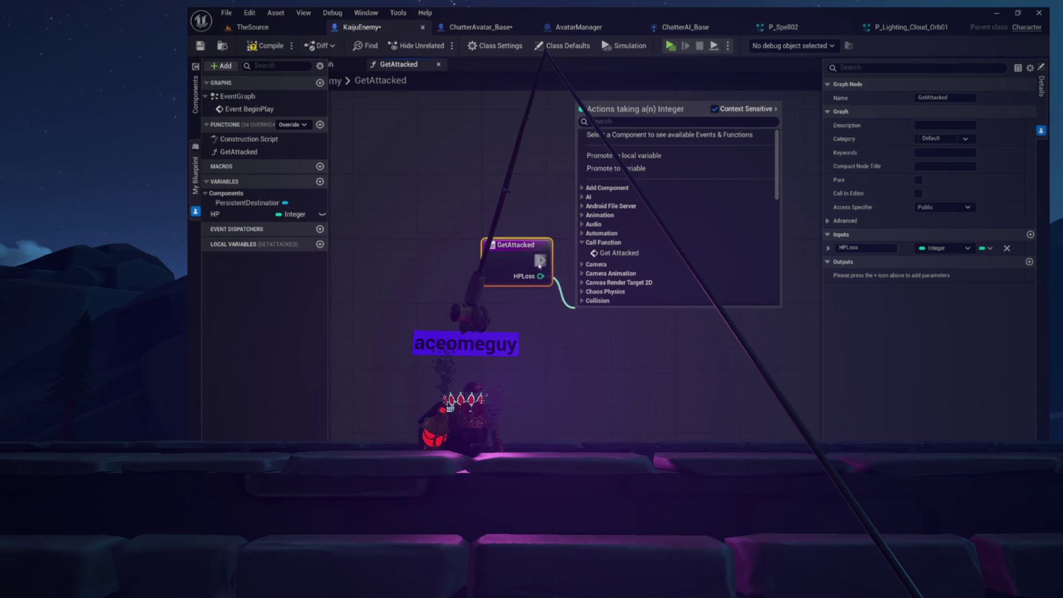
Feed HP minus HPLoss into SET HP and run the function's execution into it
key("Escape")
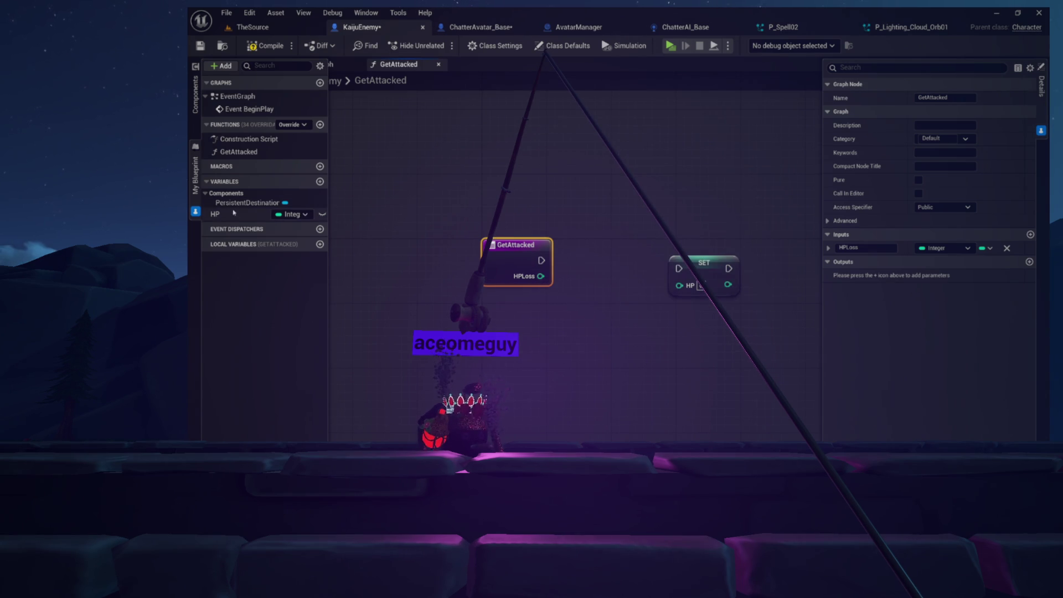
left_click(233, 214)
left_click_drag(519, 346, 520, 341)
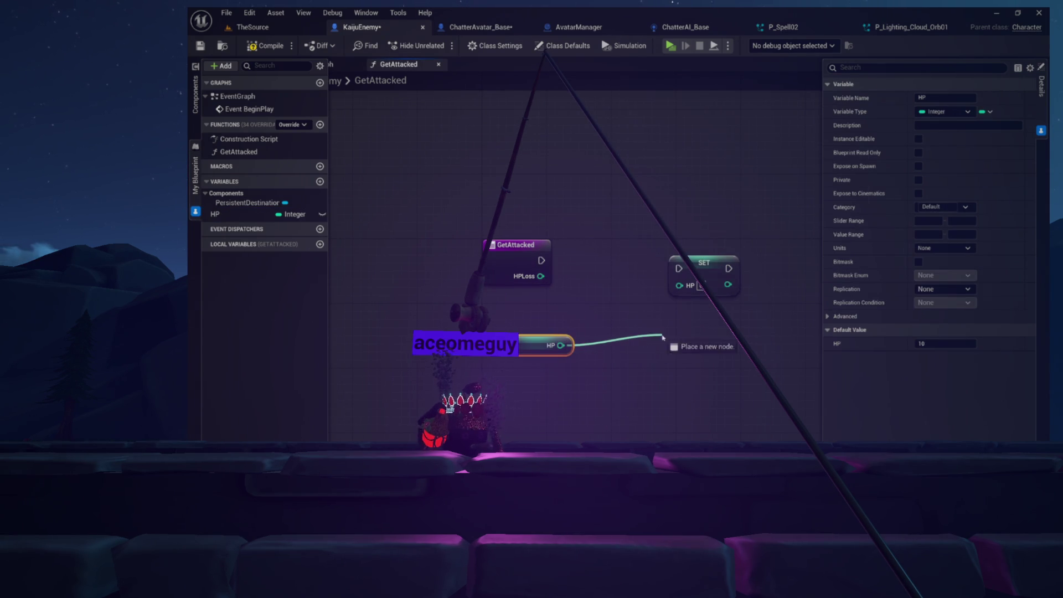
left_click_drag(662, 336, 661, 335)
type("-")
key("Return")
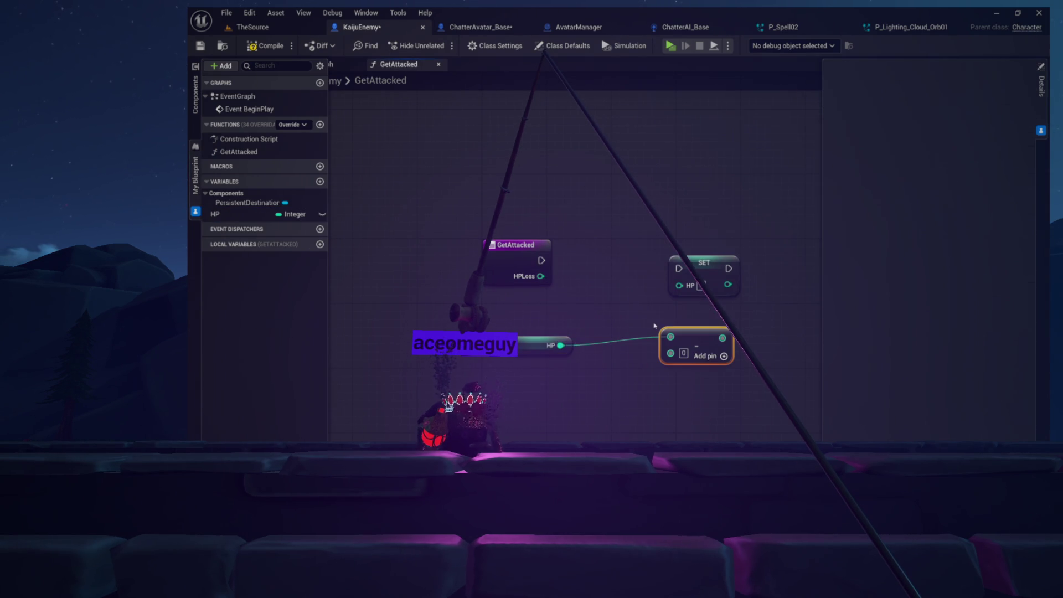
mouse_move(536, 276)
left_mouse_down()
mouse_move(677, 351)
mouse_move(631, 326)
mouse_move(671, 293)
left_mouse_up()
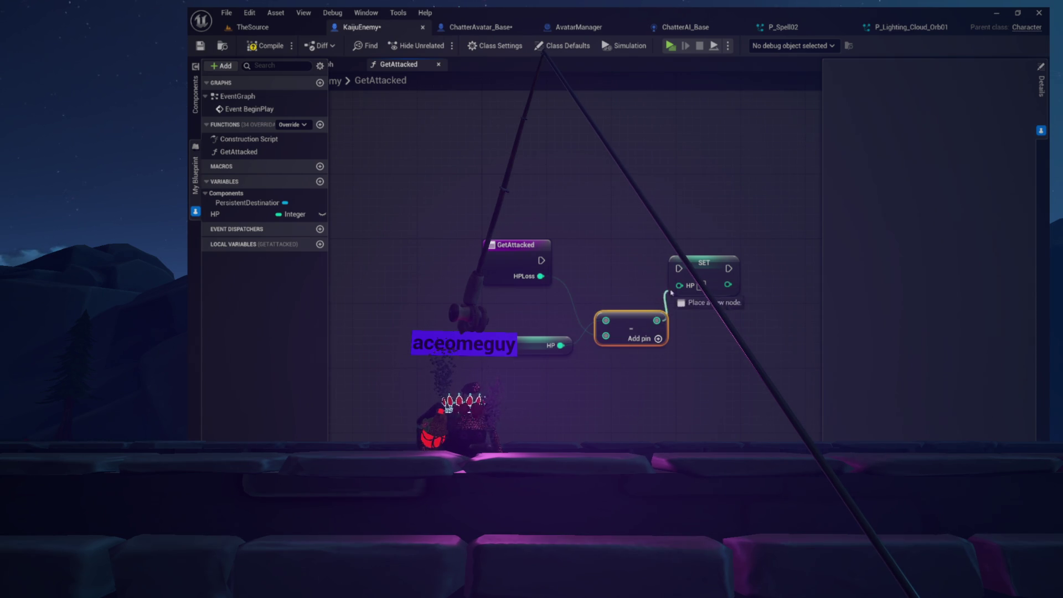
mouse_move(542, 260)
left_mouse_down()
mouse_move(681, 277)
mouse_move(706, 265)
left_mouse_up()
Tidy the HP getter and subtract nodes, then add a node after SET HP
left_click_drag(444, 177, 748, 434)
left_click(720, 390)
left_click_drag(525, 343, 526, 319)
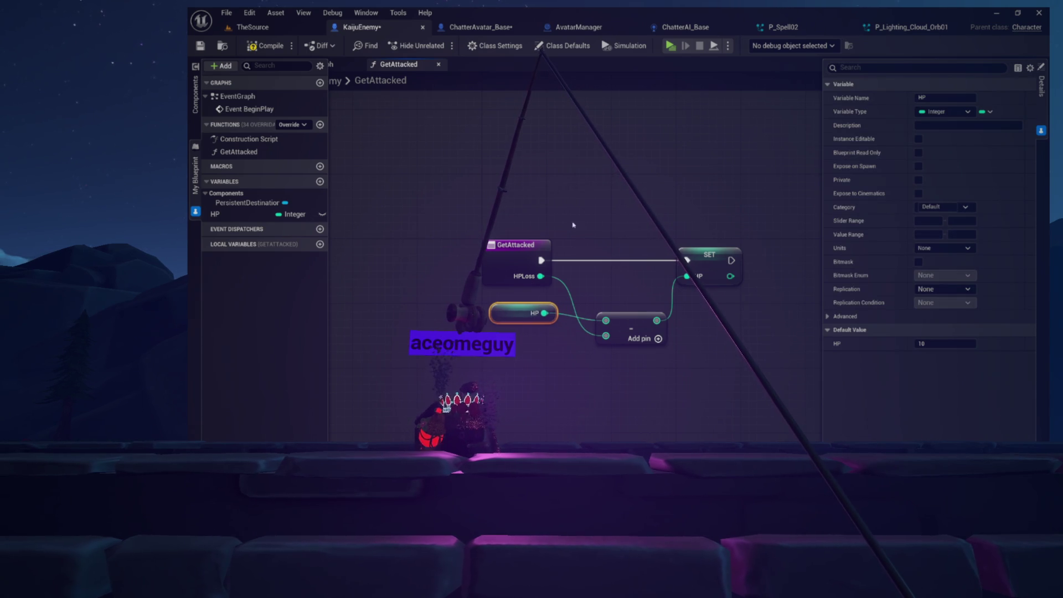
left_click_drag(618, 329, 613, 319)
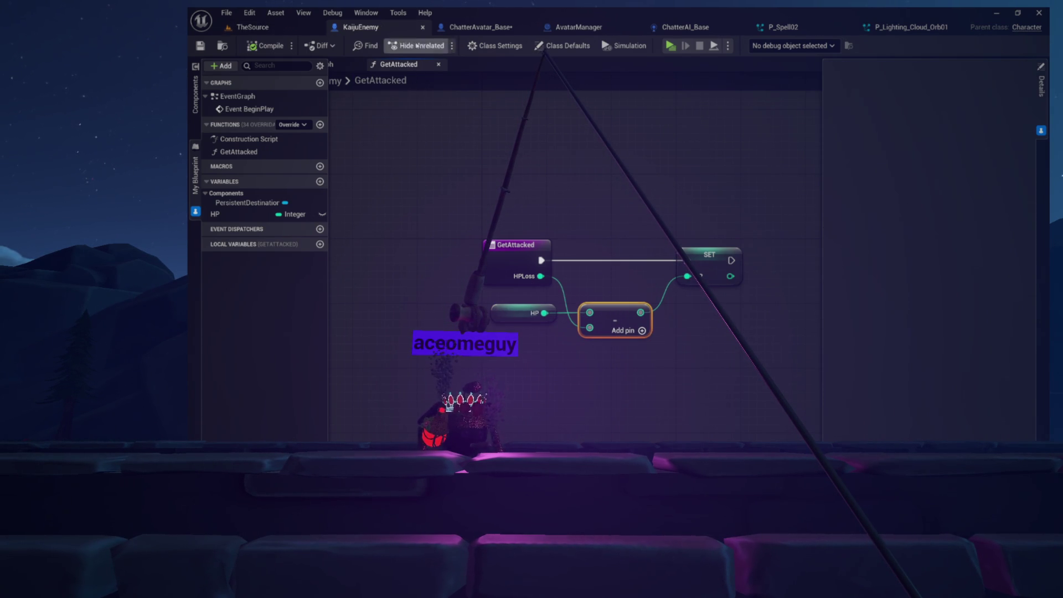
key("ctrl+a")
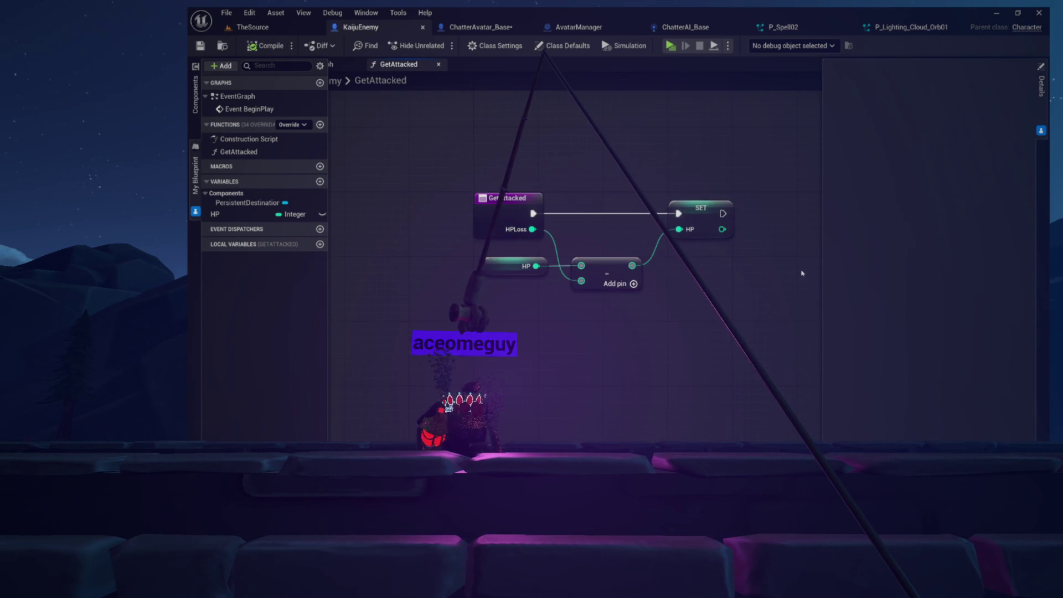
left_click_drag(658, 206, 659, 204)
Add a Print Two Things node after SET HP, with a Self node as its Actor
type("print two")
key("Return")
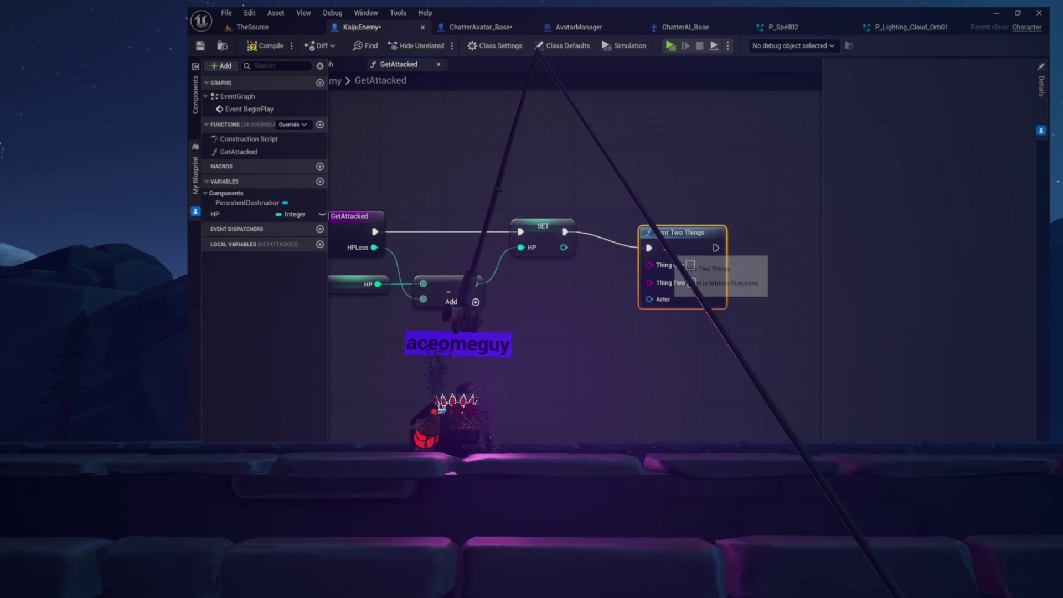
left_click_drag(644, 293, 544, 326)
type("self")
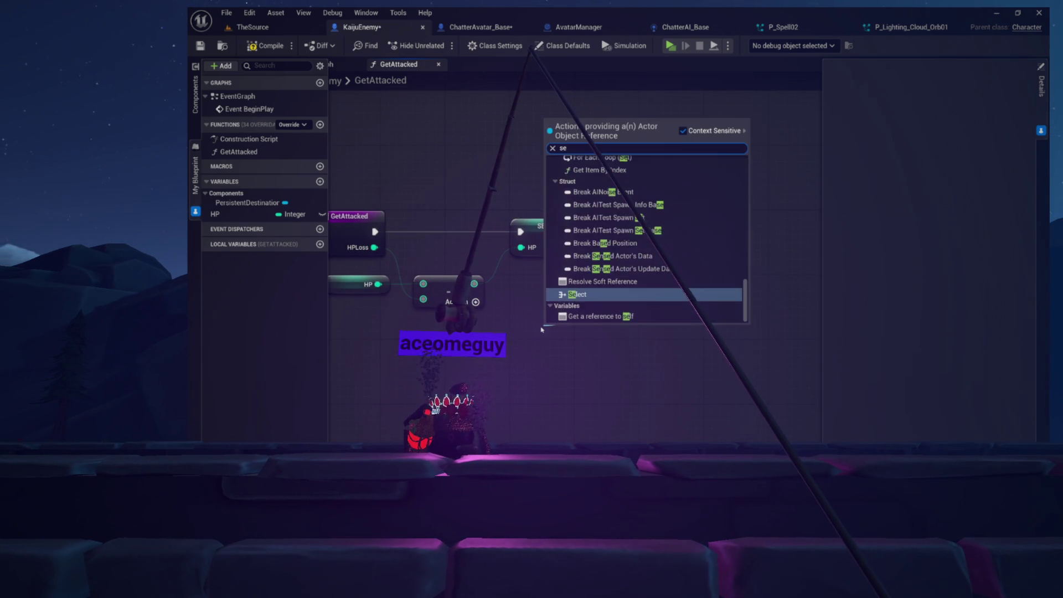
key("Return")
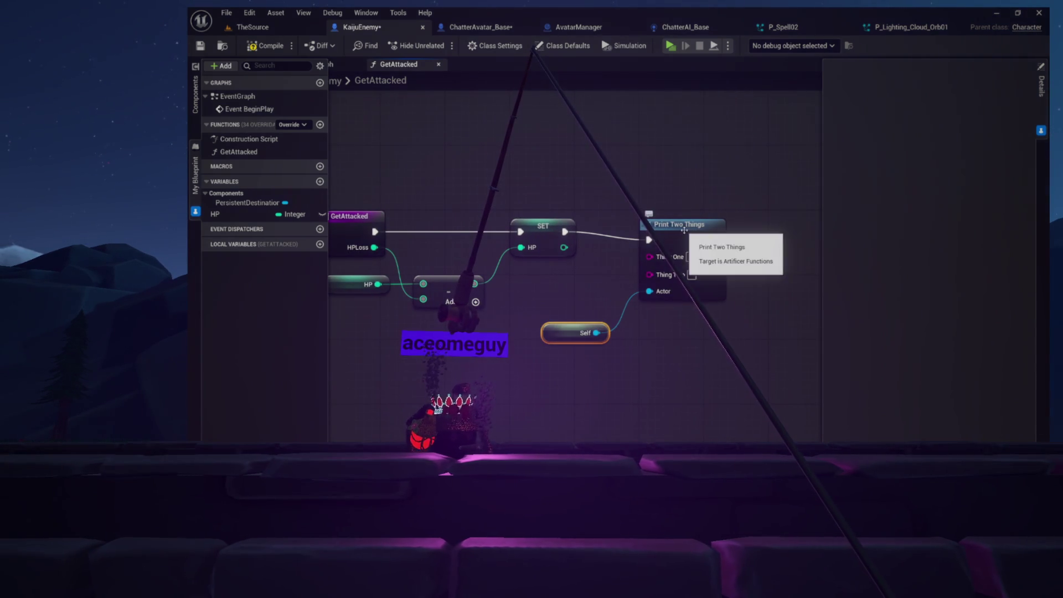
left_click_drag(682, 248, 683, 239)
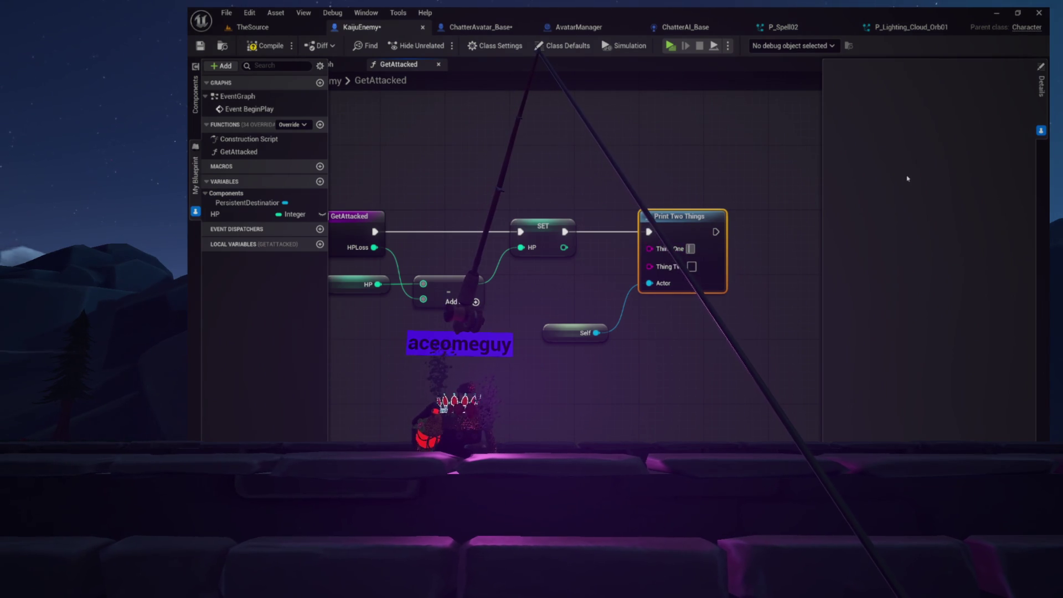
type("GOT ATT")
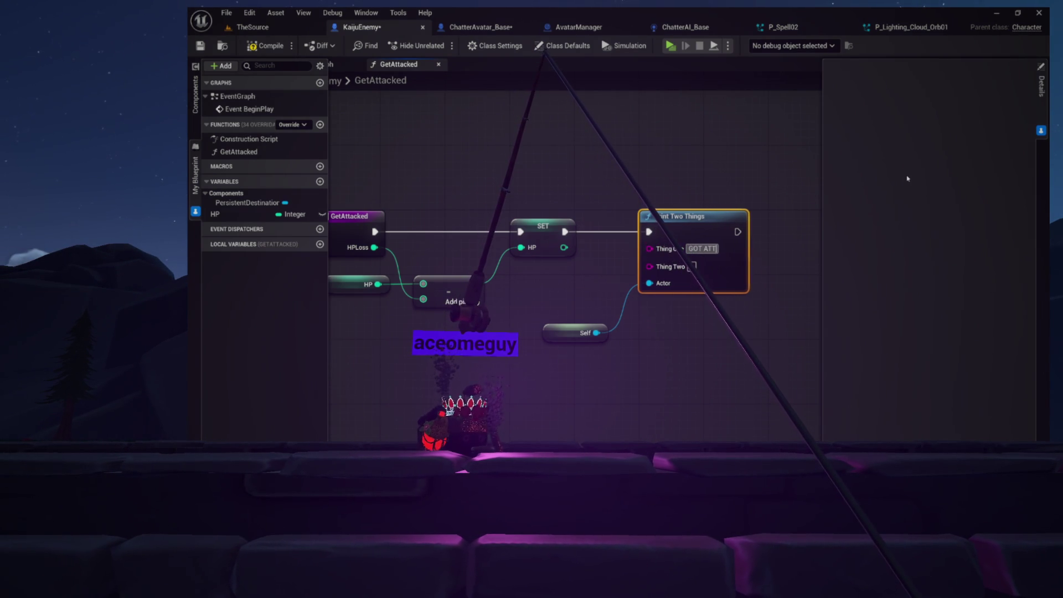
Enter 'GOT ATTACKED FOR:' as Thing One and wire HPLoss into Thing Two
type("ACKED FOR")
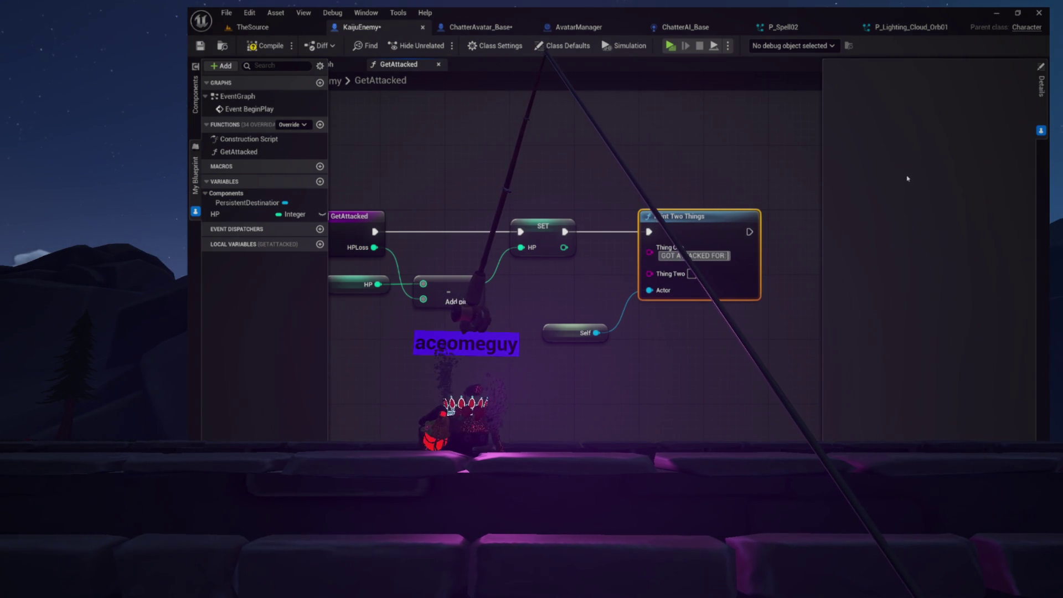
key("shift+Return")
key("BackSpace")
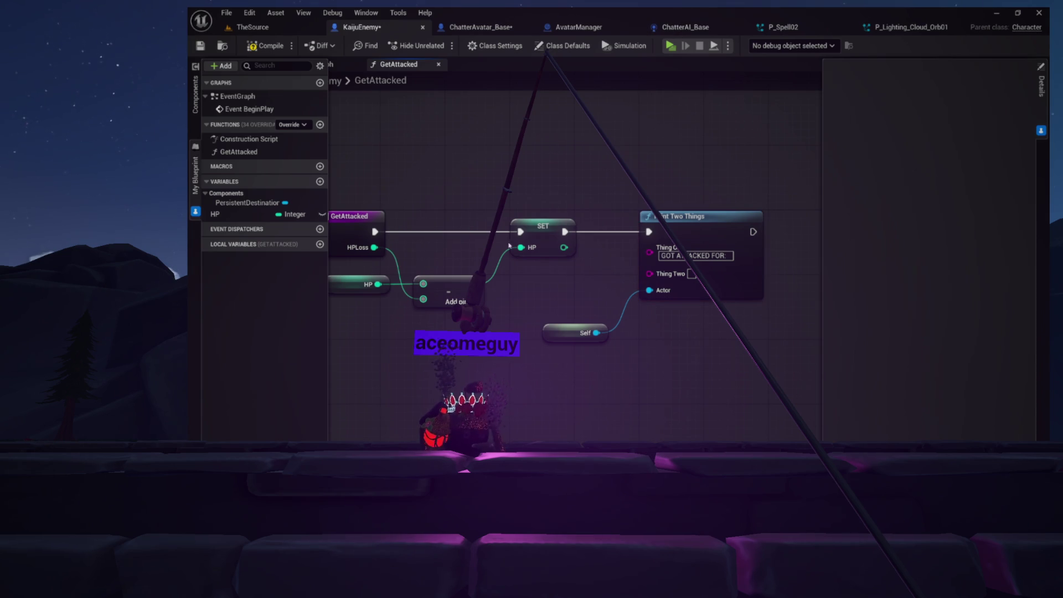
left_click_drag(559, 253, 439, 295)
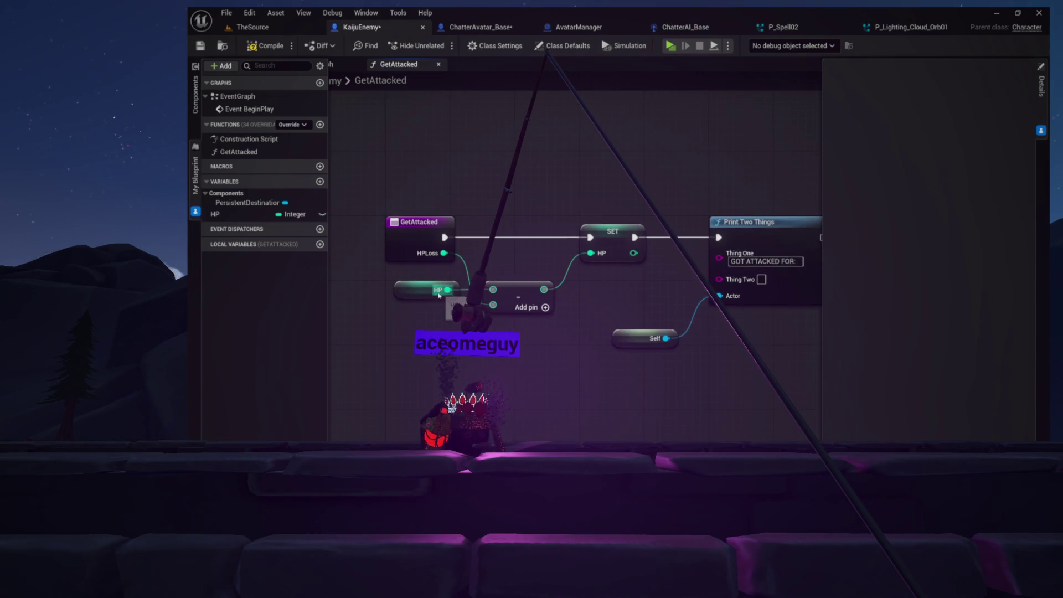
mouse_move(445, 252)
left_mouse_down()
mouse_move(710, 291)
mouse_move(719, 279)
left_mouse_up()
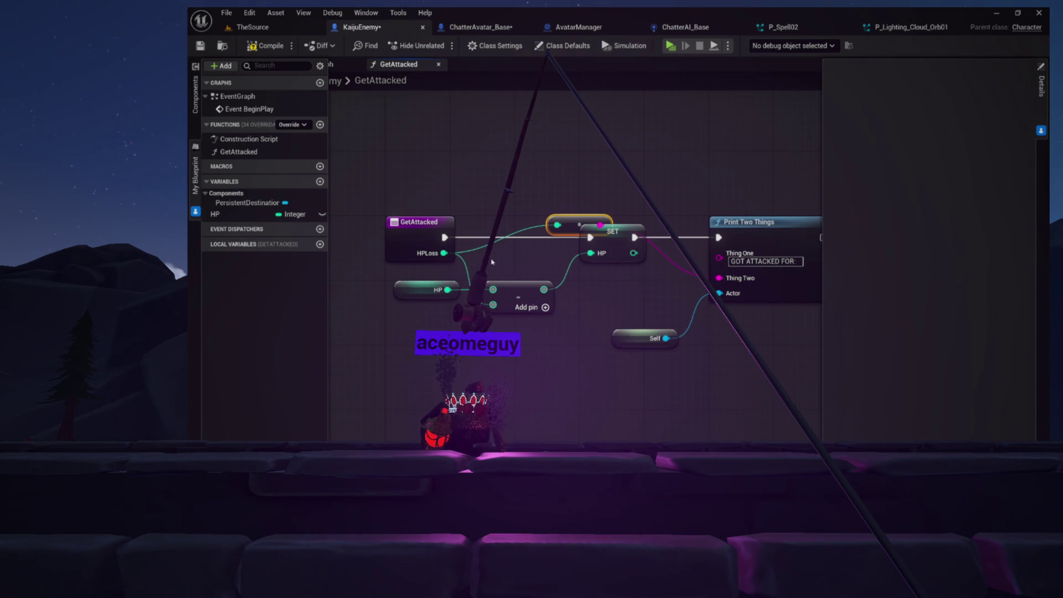
left_click_drag(571, 219, 594, 270)
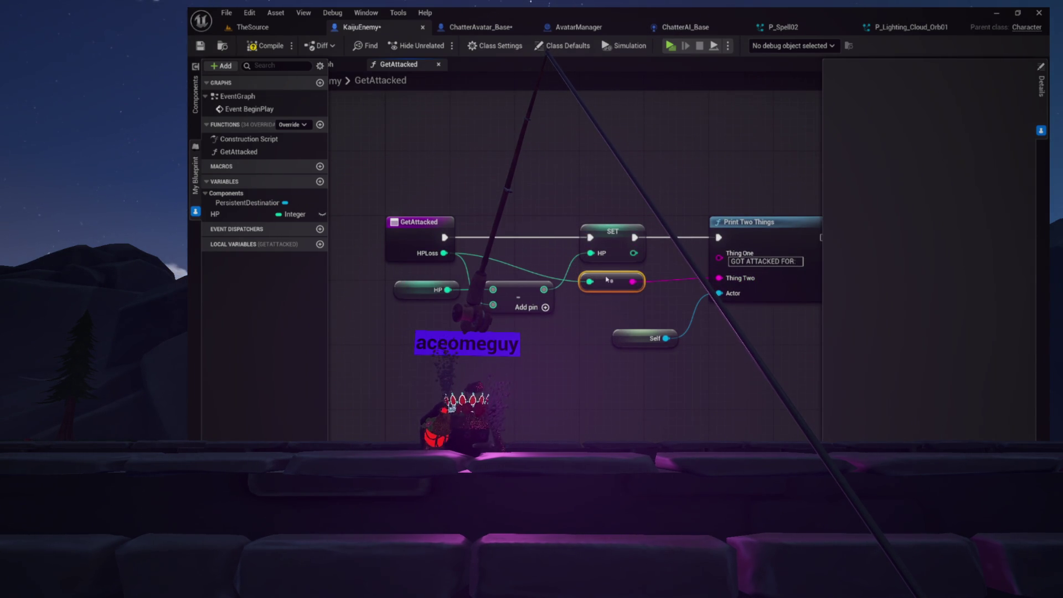
mouse_move(651, 136)
left_mouse_down()
mouse_move(491, 126)
mouse_move(807, 120)
left_mouse_up()
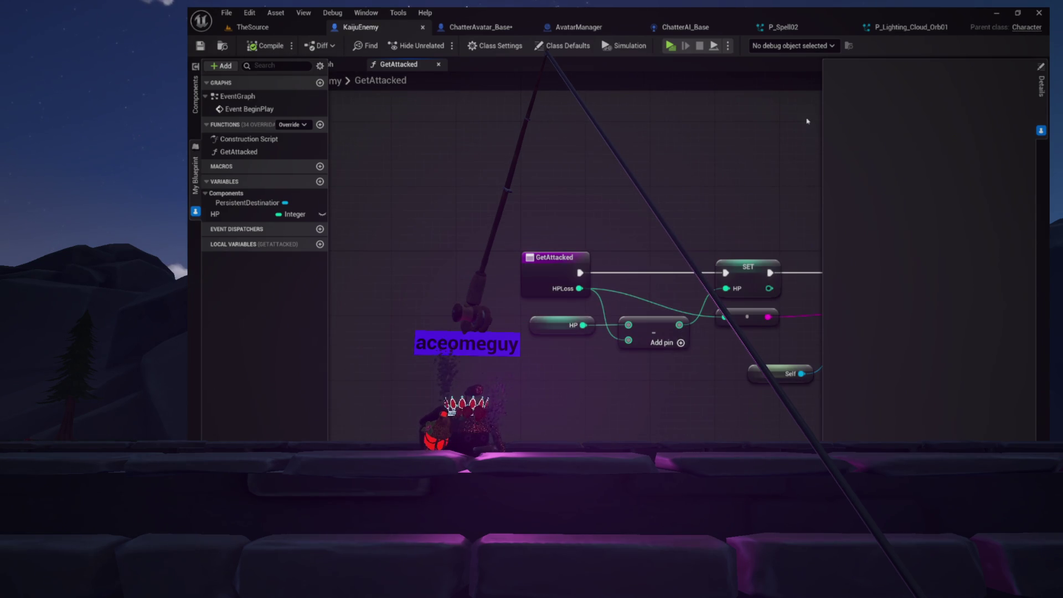
left_click(1041, 133)
left_click_drag(673, 130, 564, 119)
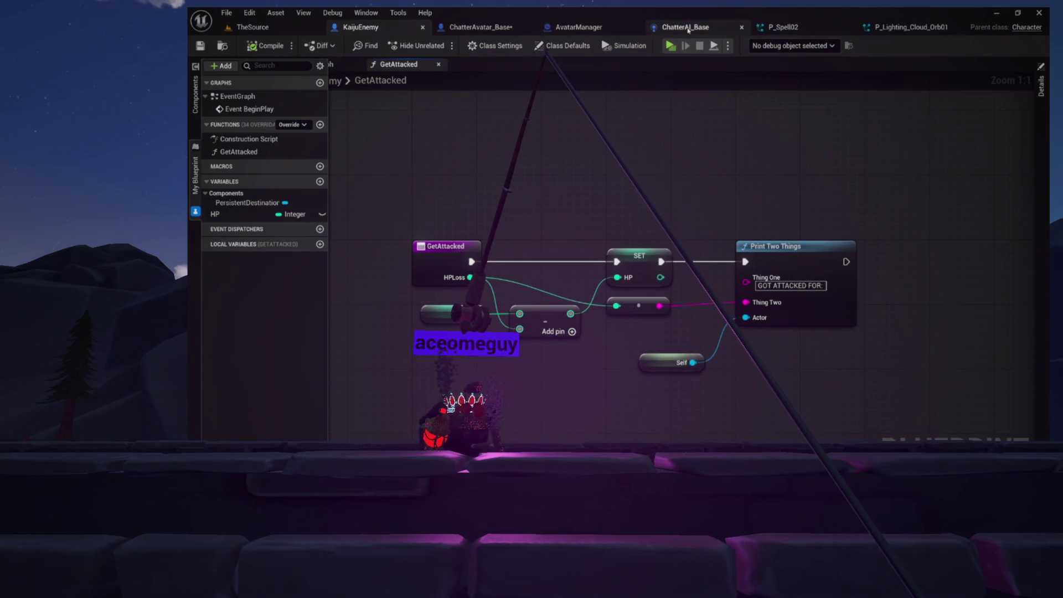
Close the P_Spell02, P_Lighting_Cloud_Orb01, ChatterAI_Base and AvatarManager tabs
left_click(846, 28)
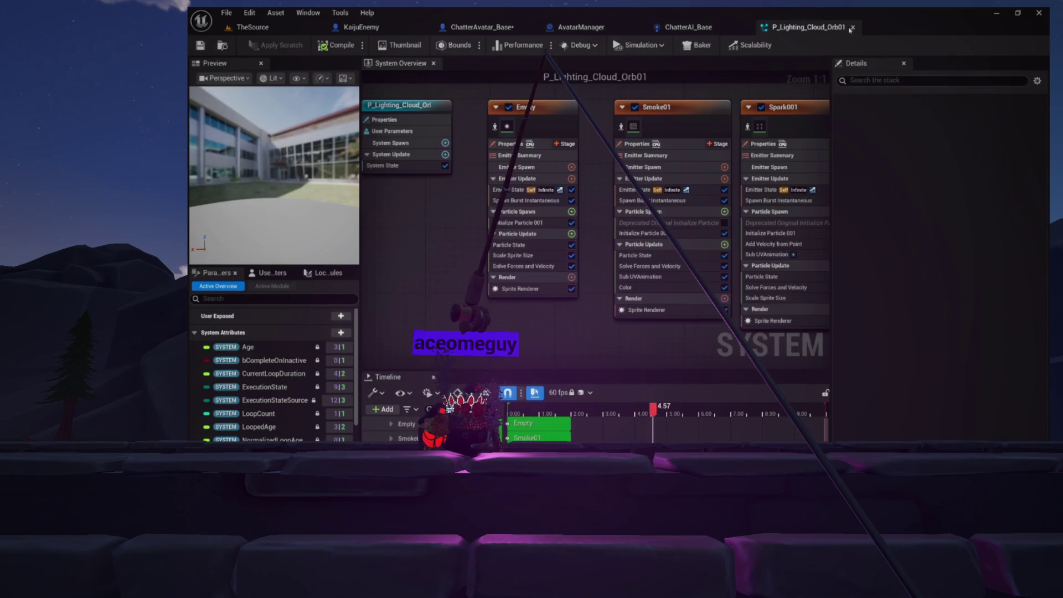
left_click(851, 28)
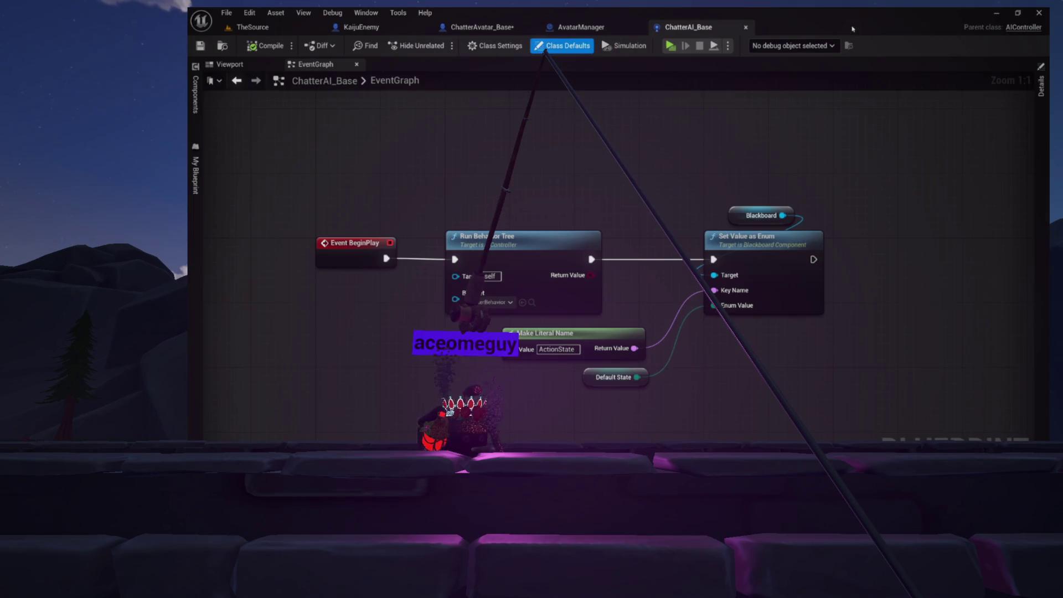
left_click(746, 29)
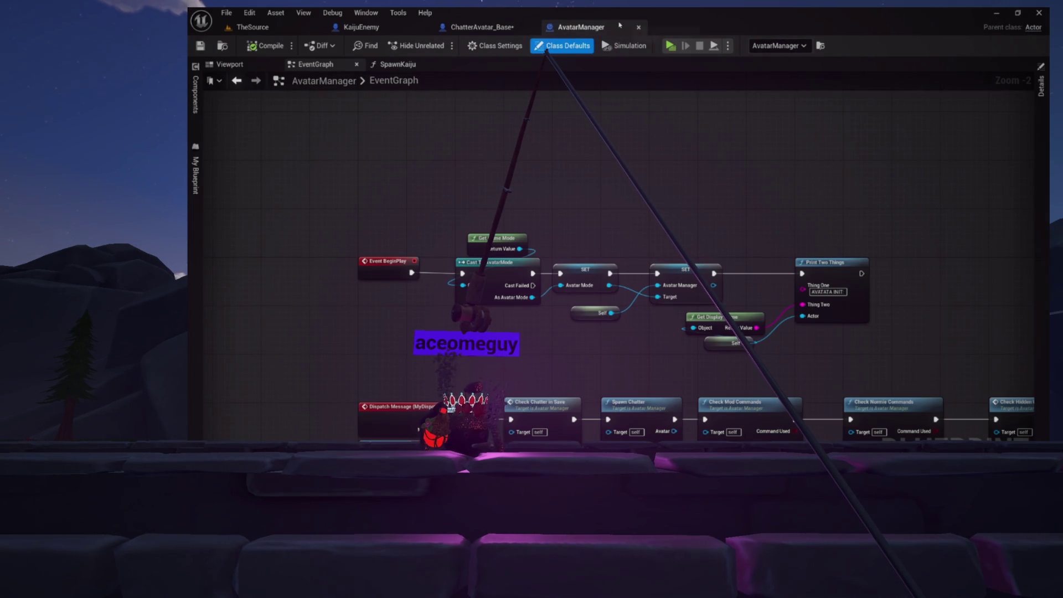
left_click(639, 28)
Call Get Attacked on the Kaiju right after the effect spawns
left_click_drag(697, 161, 682, 227)
type("get")
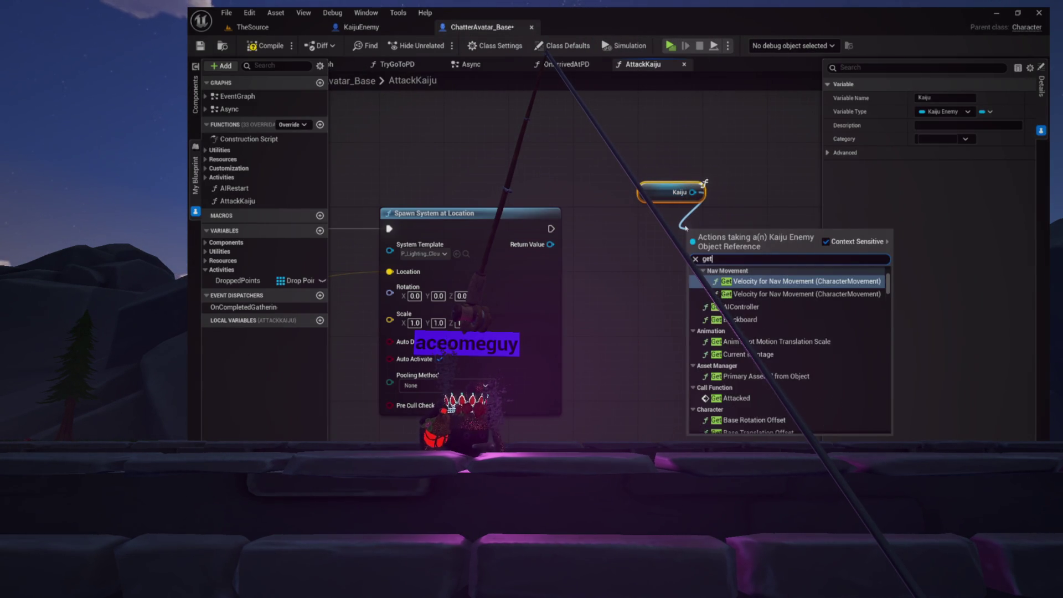
type("att")
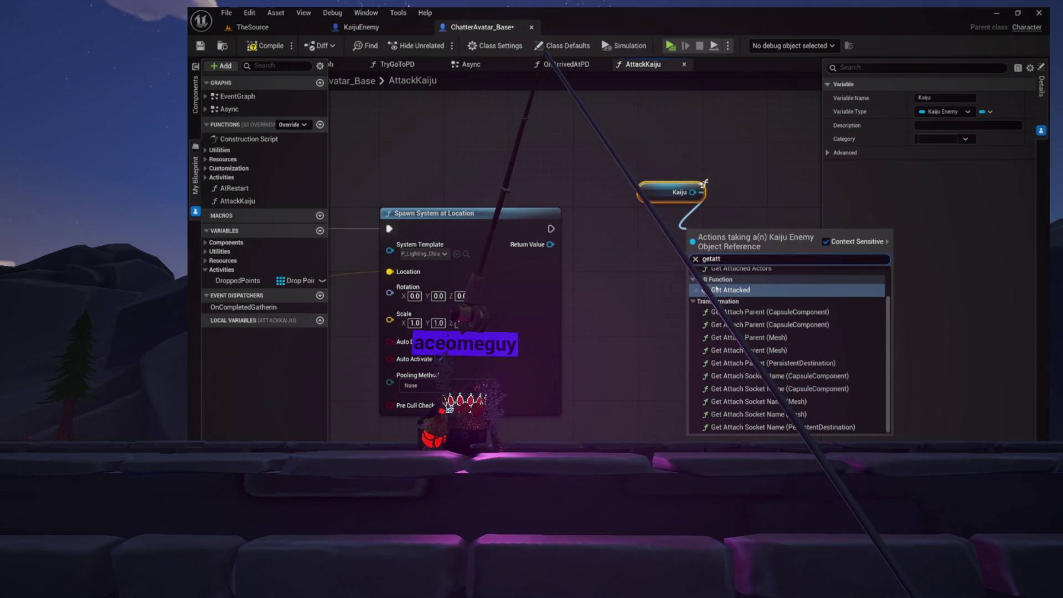
left_click(716, 289)
left_click_drag(719, 224, 733, 214)
left_click(550, 231)
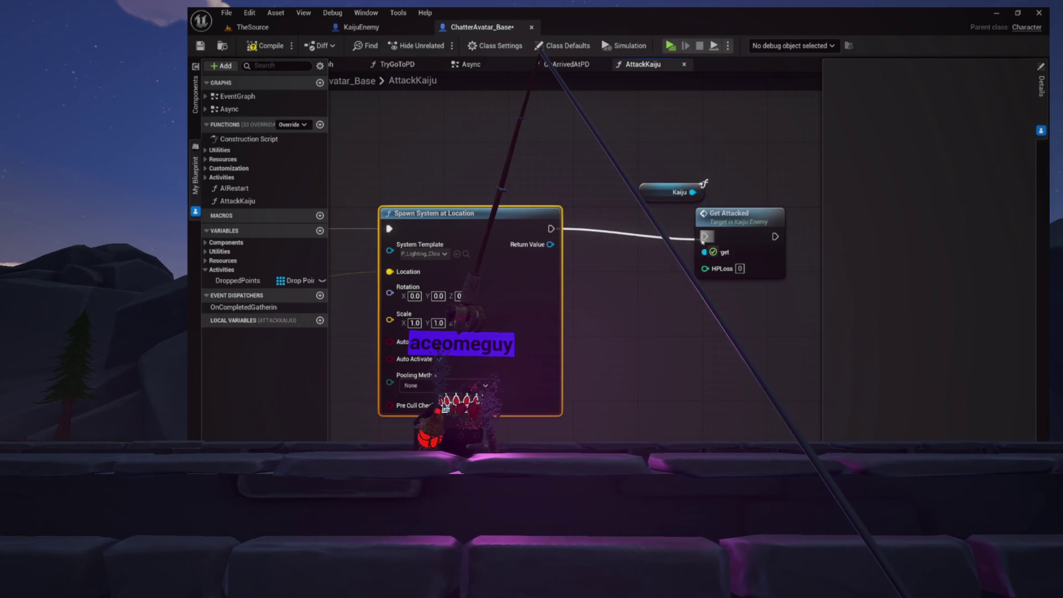
left_click_drag(728, 231, 733, 223)
mouse_move(646, 193)
left_mouse_down()
mouse_move(581, 234)
mouse_move(617, 197)
mouse_move(651, 224)
mouse_move(710, 181)
mouse_move(710, 133)
left_mouse_up()
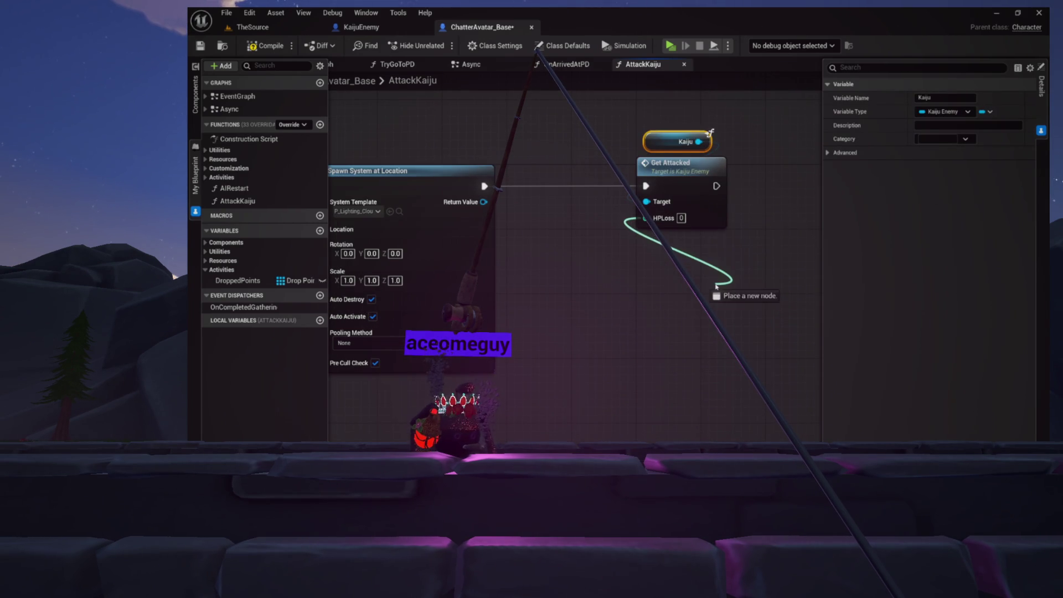
Feed Get Attacked's HPLoss from a new Random Integer in Range node
left_click_drag(716, 286, 716, 286)
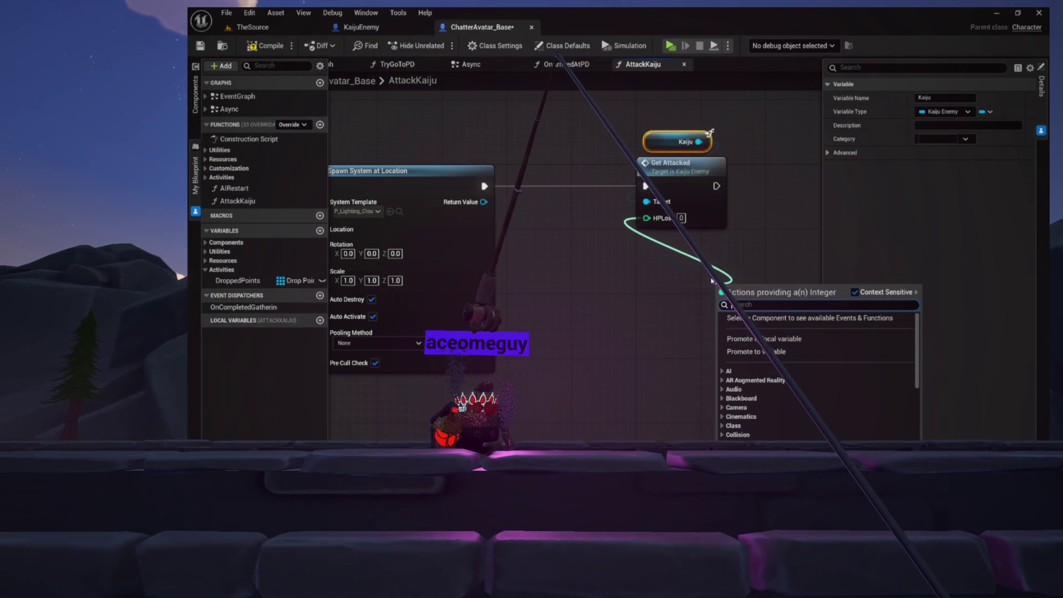
type("random")
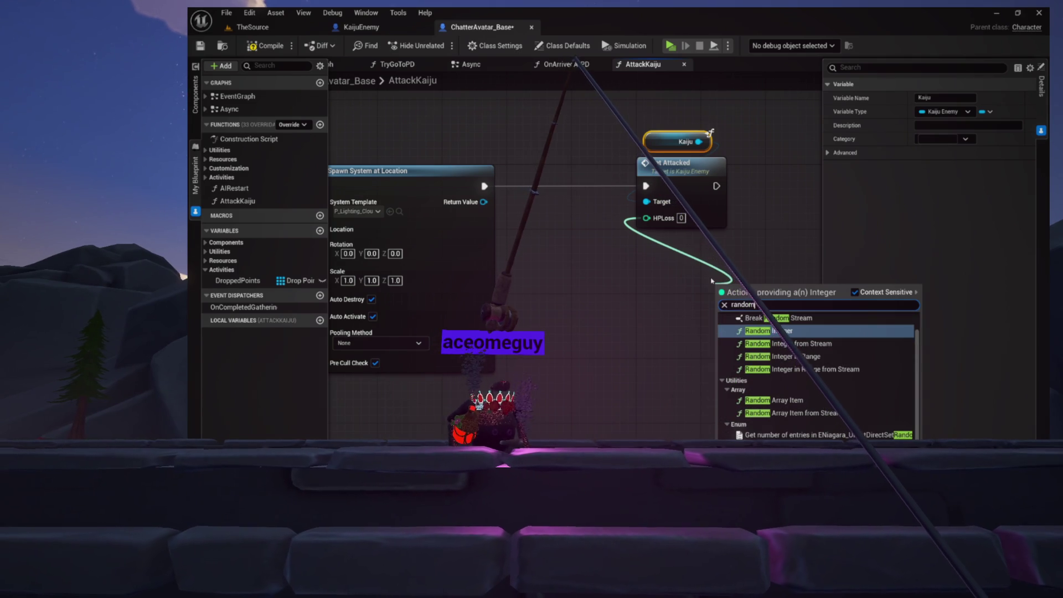
left_click(775, 357)
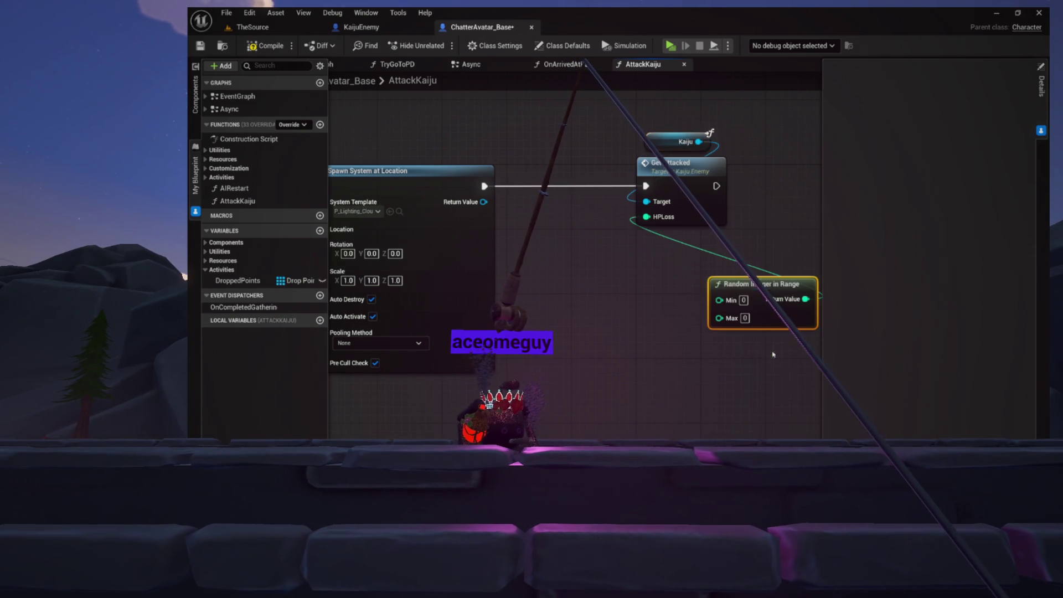
left_click_drag(755, 287, 674, 237)
left_click(684, 323)
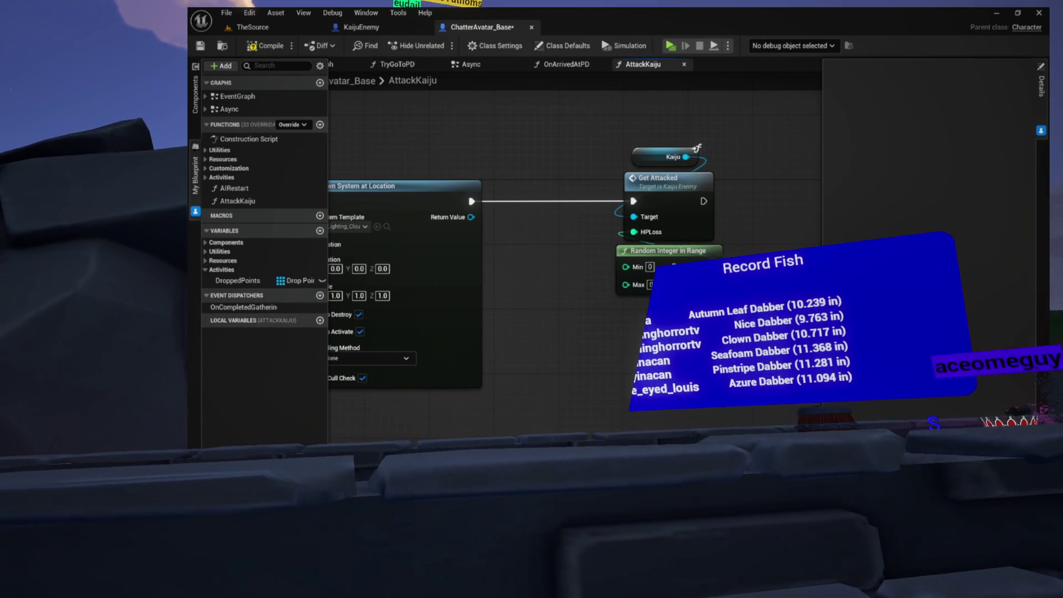
Set Random Integer in Range to Min 6 and Max 12, then compile ChatterAvatar_Base
left_click(650, 267)
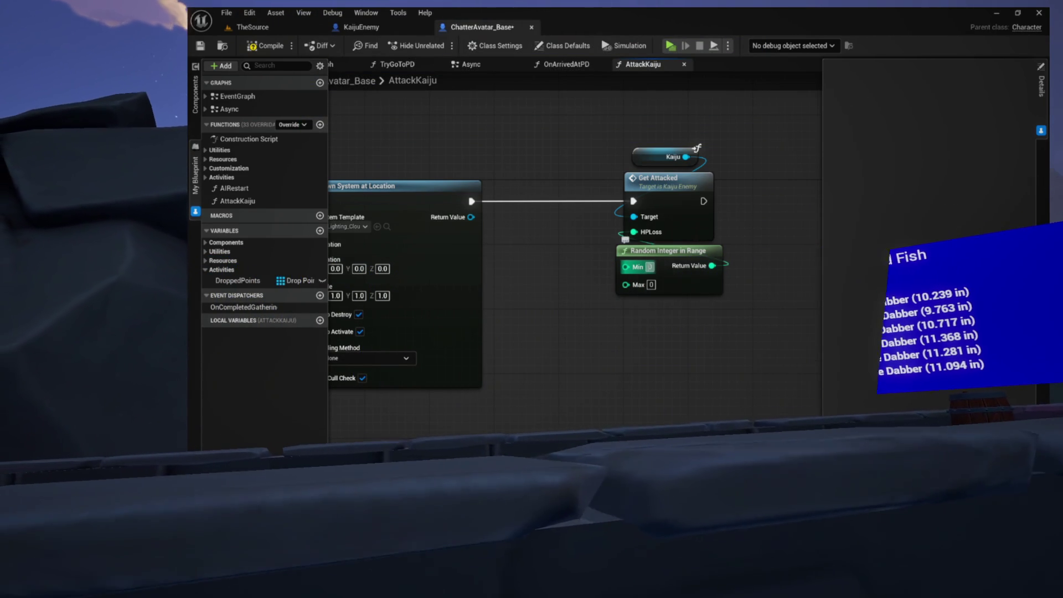
type("10")
key("Return")
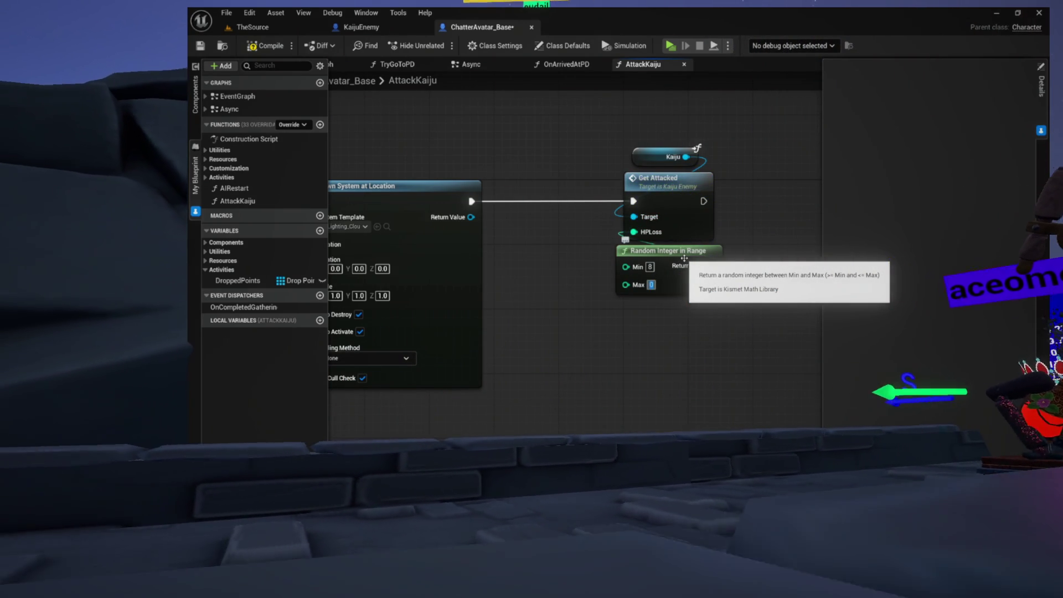
type("12")
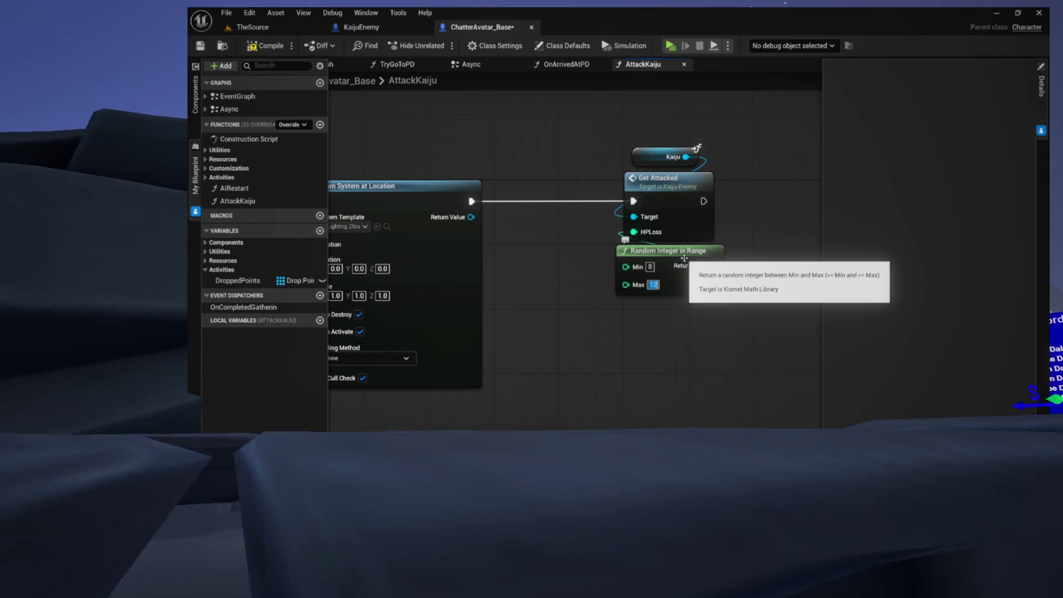
key("Tab")
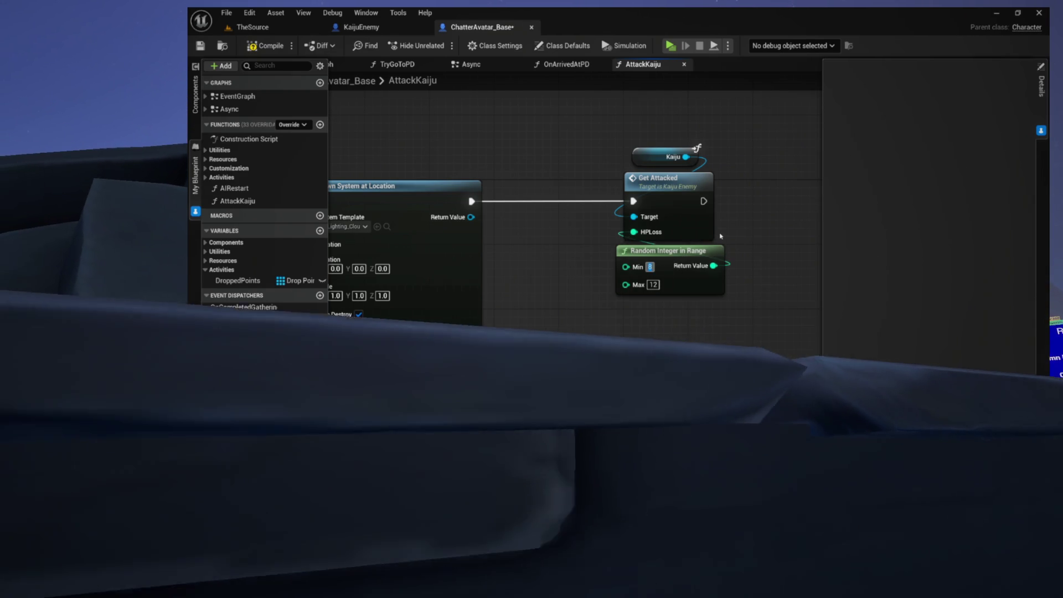
type("6")
key("Tab")
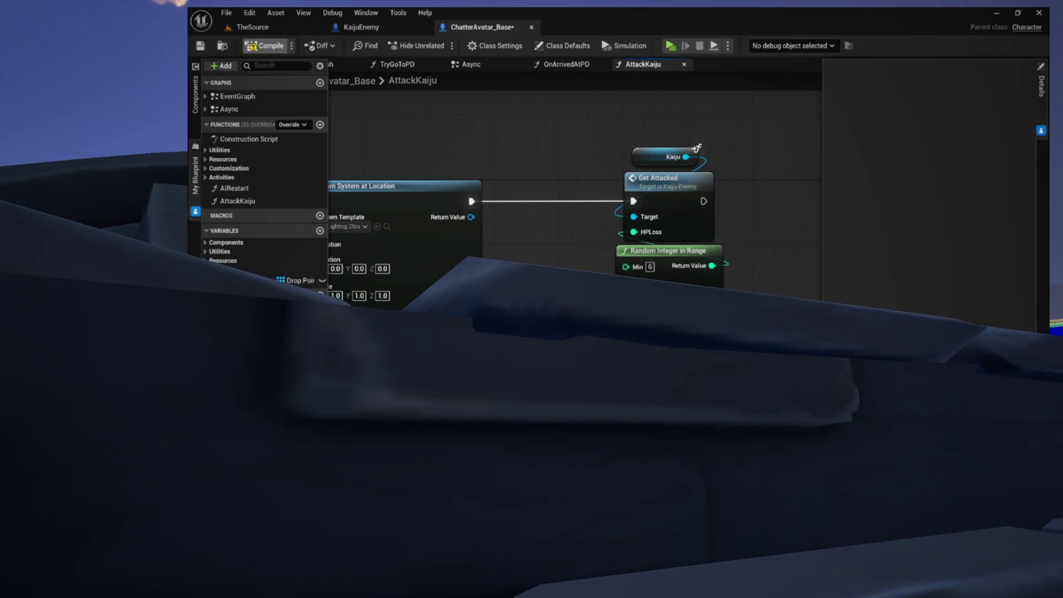
left_click(260, 37)
mouse_move(478, 157)
left_mouse_down()
mouse_move(740, 159)
mouse_move(676, 142)
mouse_move(656, 148)
left_mouse_up()
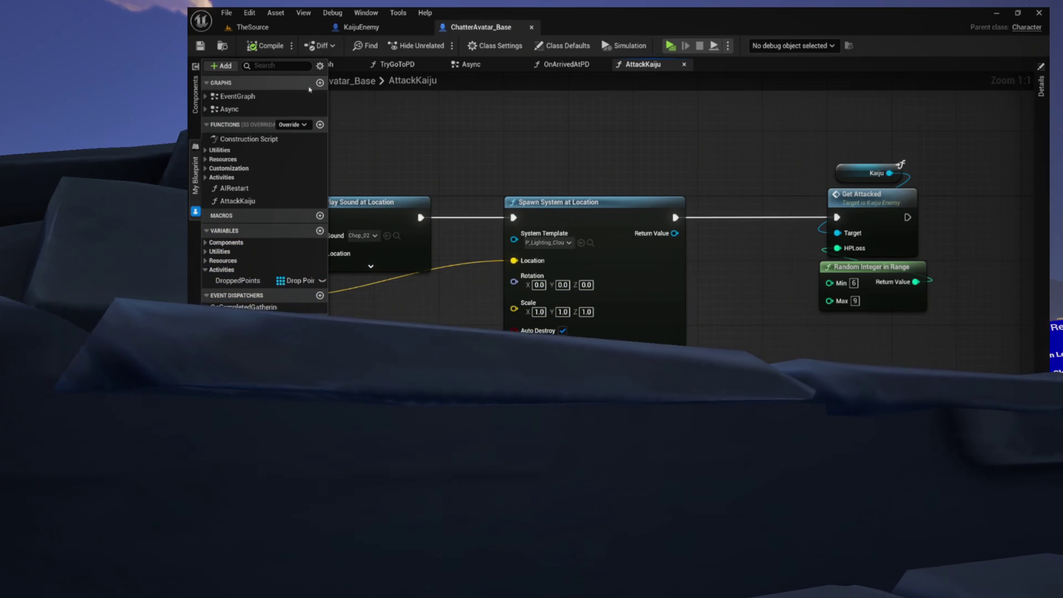
mouse_move(220, 150)
left_mouse_down()
mouse_move(415, 149)
mouse_move(622, 190)
mouse_move(443, 250)
mouse_move(576, 311)
mouse_move(501, 171)
mouse_move(410, 173)
mouse_move(574, 314)
mouse_move(550, 173)
mouse_move(522, 293)
mouse_move(546, 166)
mouse_move(461, 161)
mouse_move(517, 165)
left_mouse_up()
In OnArrivedAtPD, move the Destination, Cast To KaijuEnemy and SET nodes to the right
left_click(566, 64)
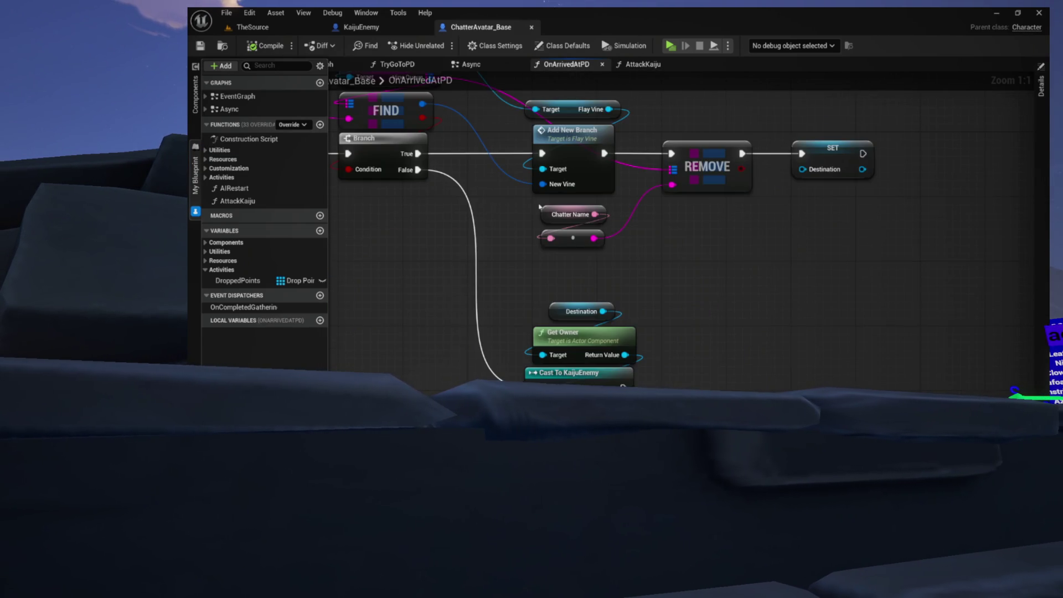
scroll(701, 223, "up", 2)
mouse_move(532, 382)
left_mouse_down()
mouse_move(700, 223)
mouse_move(754, 241)
left_mouse_up()
scroll(701, 223, "up", 2)
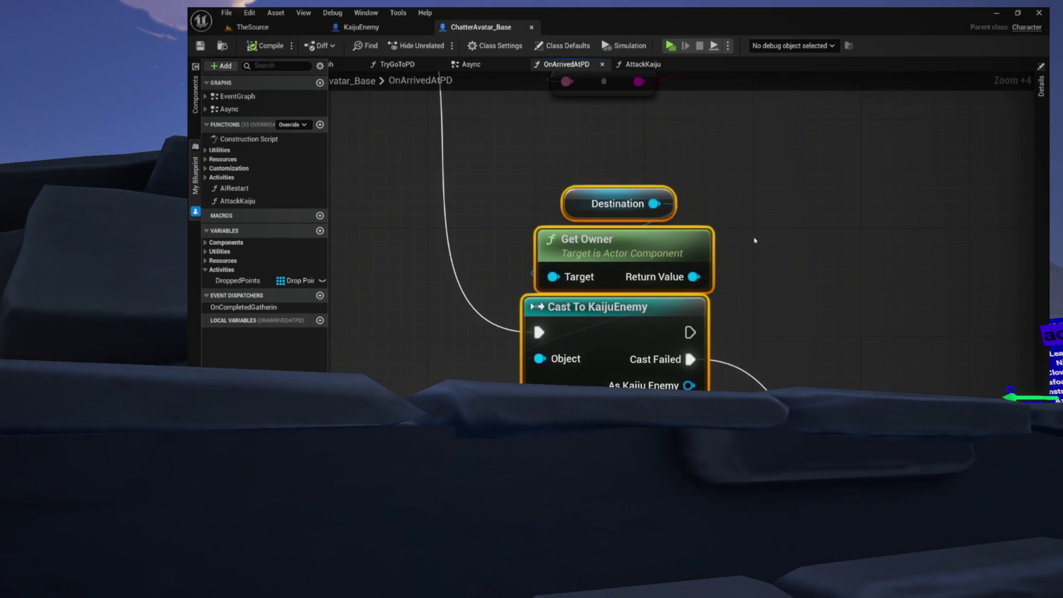
left_click(568, 331)
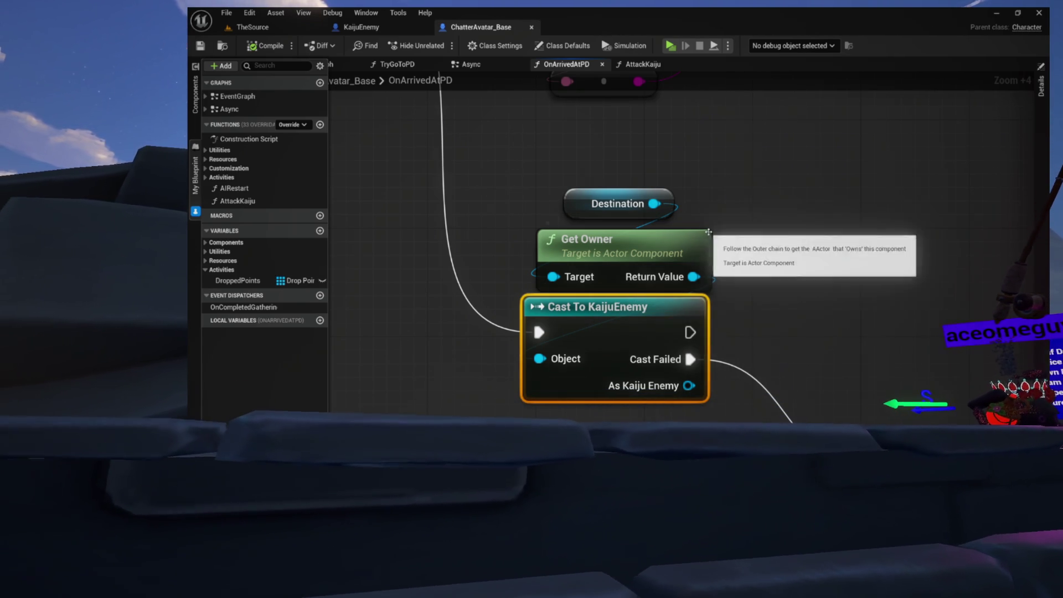
left_click(749, 233)
scroll(737, 234, "down", 3)
scroll(738, 234, "down", 4)
scroll(737, 233, "up", 2)
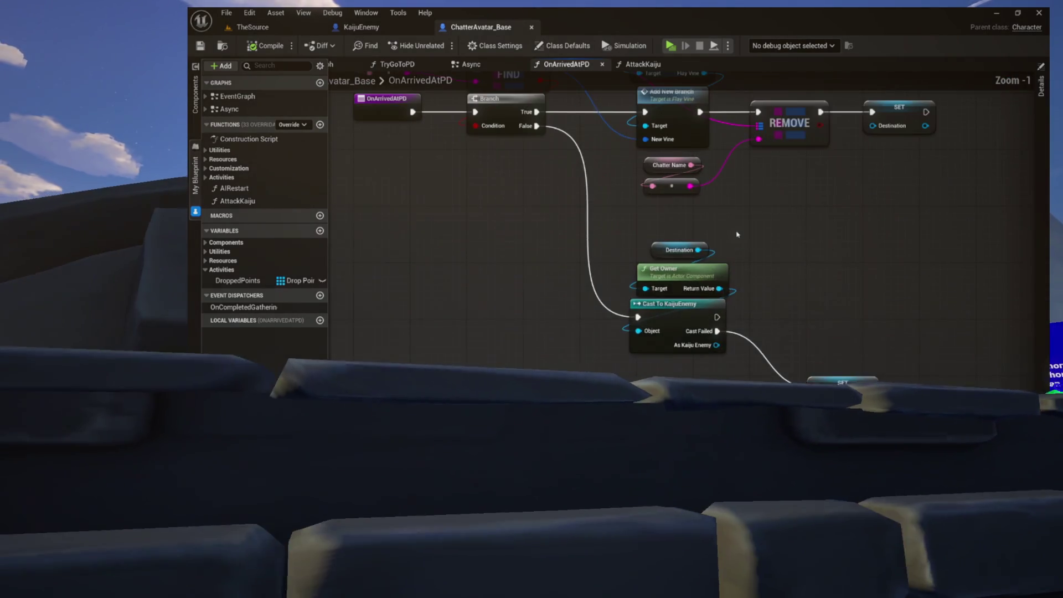
left_click_drag(747, 185, 730, 135)
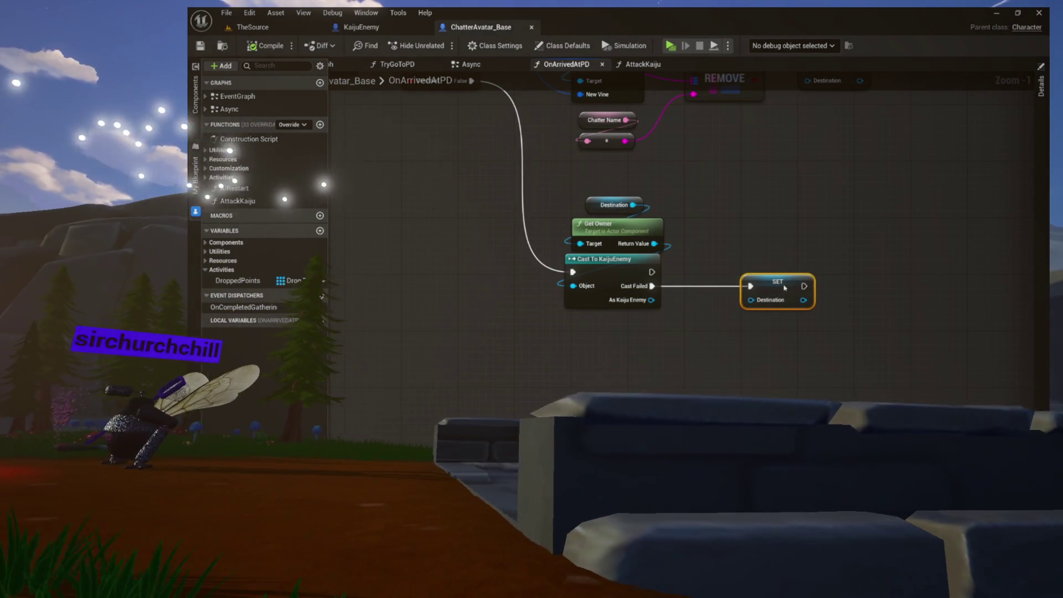
mouse_move(555, 169)
left_mouse_down()
mouse_move(590, 208)
mouse_move(819, 313)
left_mouse_up()
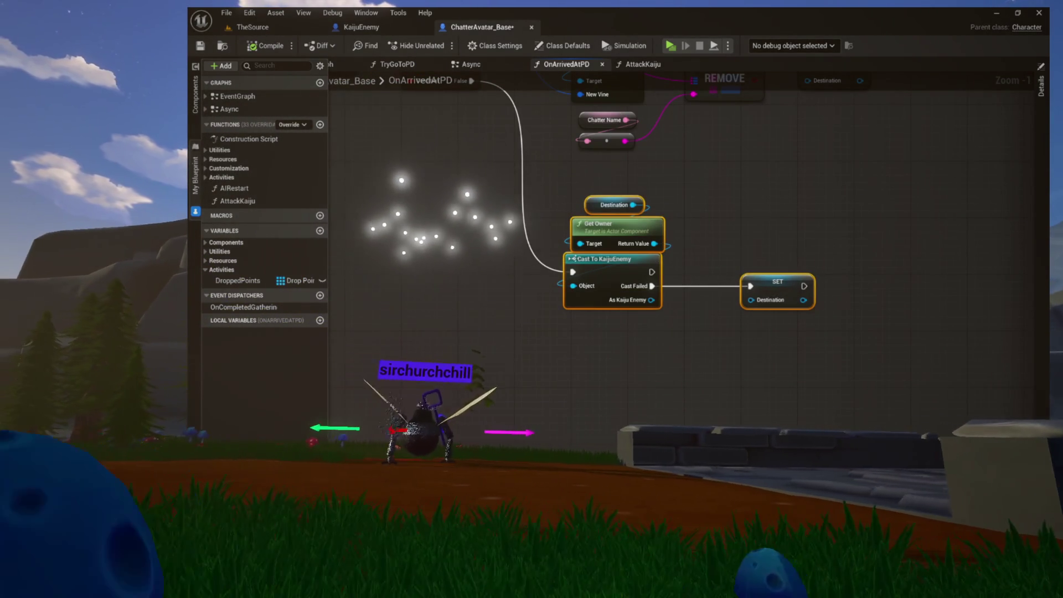
left_click_drag(596, 266, 603, 230)
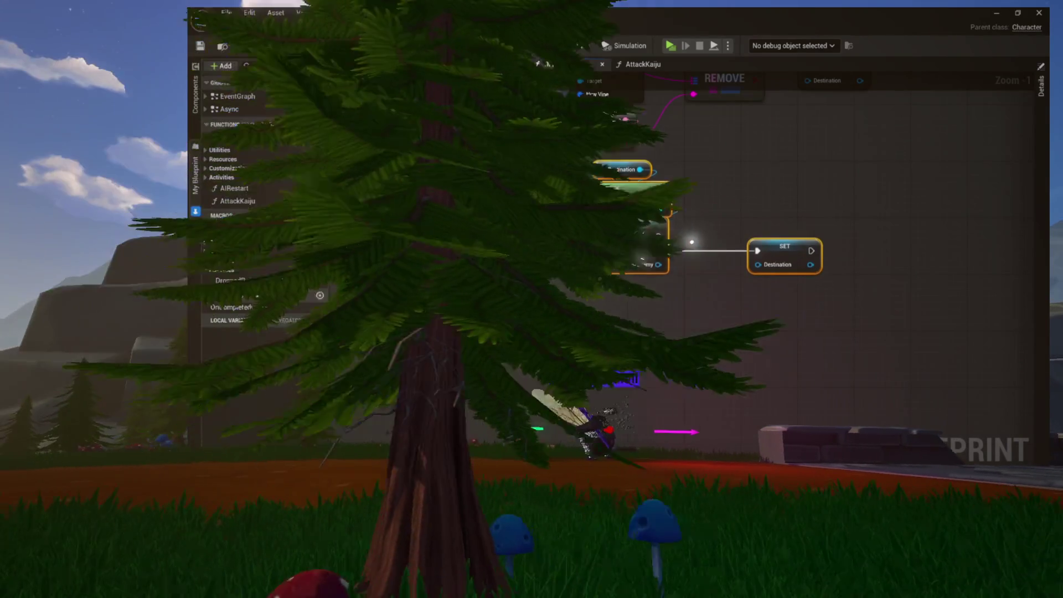
Pan through the FIND, Branch, REMOVE and Avatar Mode logic, returning to the cast section
left_click_drag(713, 194, 697, 304)
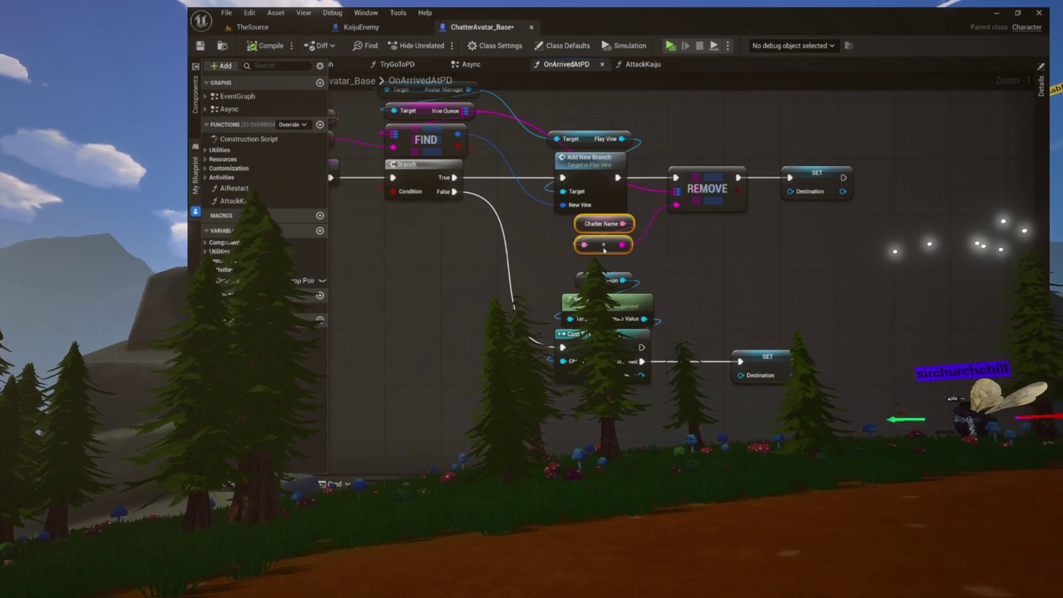
left_click_drag(702, 253, 648, 285)
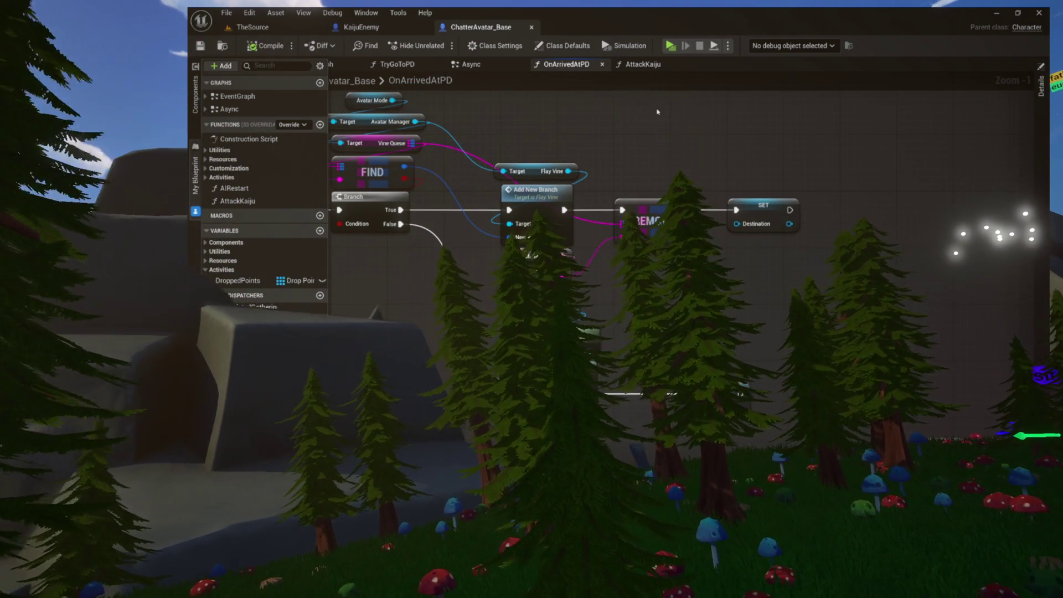
left_click_drag(657, 112, 784, 210)
left_click_drag(864, 172, 821, 116)
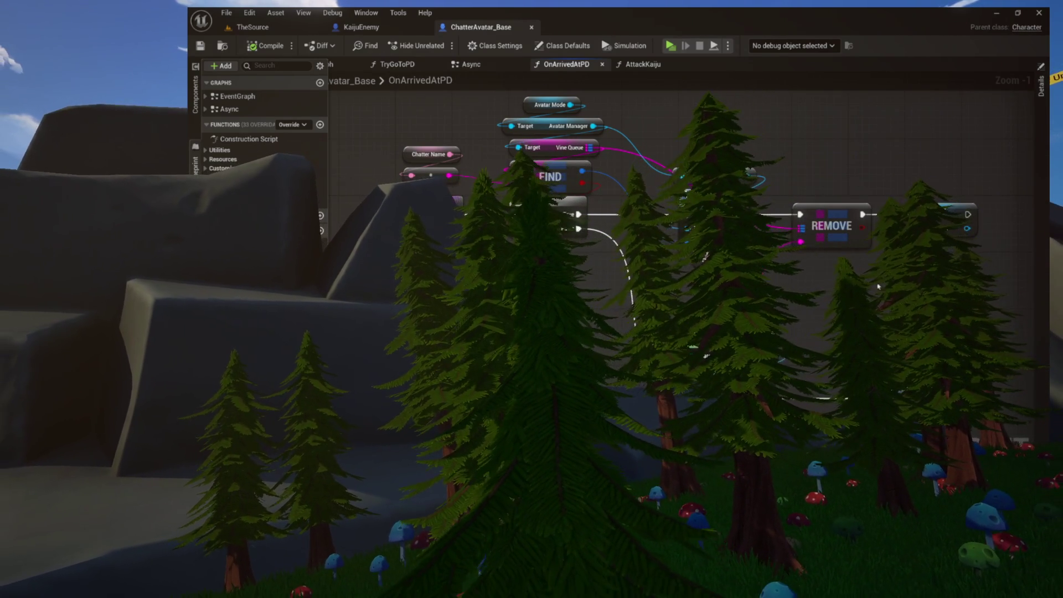
left_click_drag(751, 171, 738, 214)
left_click_drag(699, 294, 664, 249)
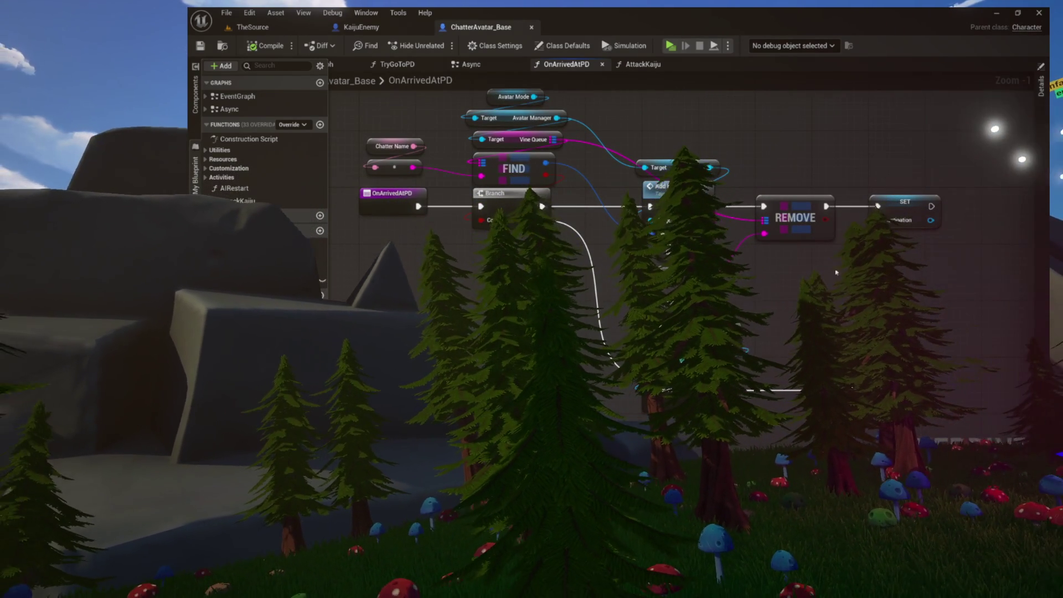
left_click_drag(846, 296, 747, 244)
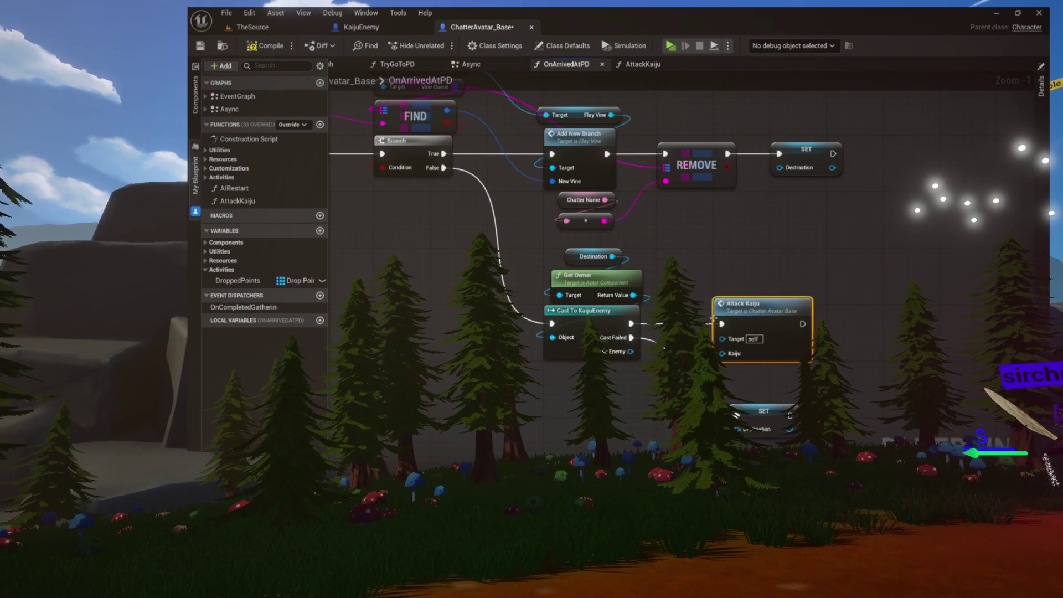
Wire the As Kaiju Enemy cast result into Attack Kaiju's Kaiju input
left_click_drag(747, 354, 747, 355)
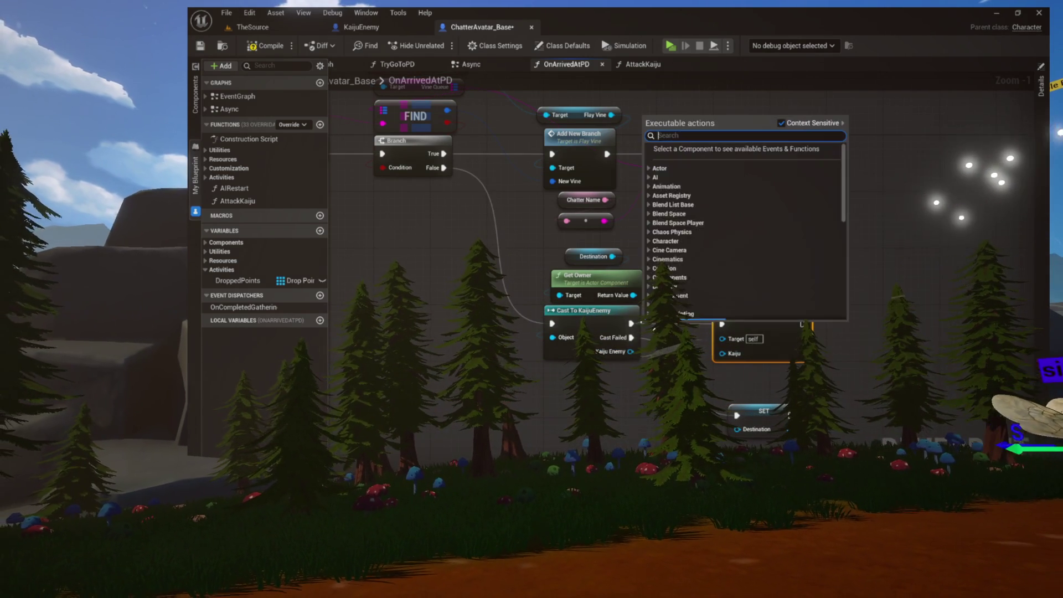
left_click(613, 372)
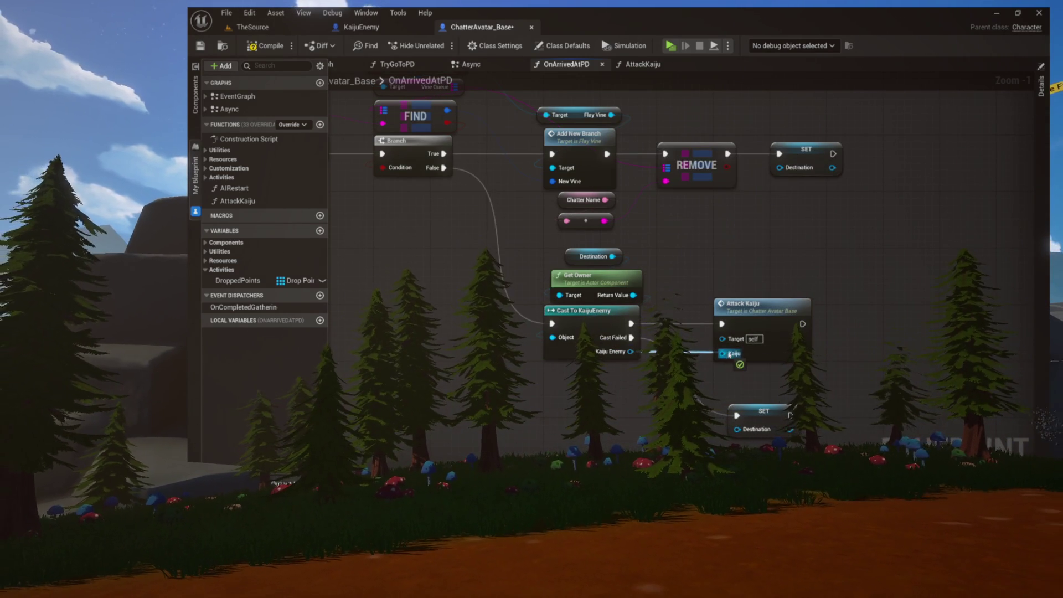
left_click_drag(689, 276, 629, 269)
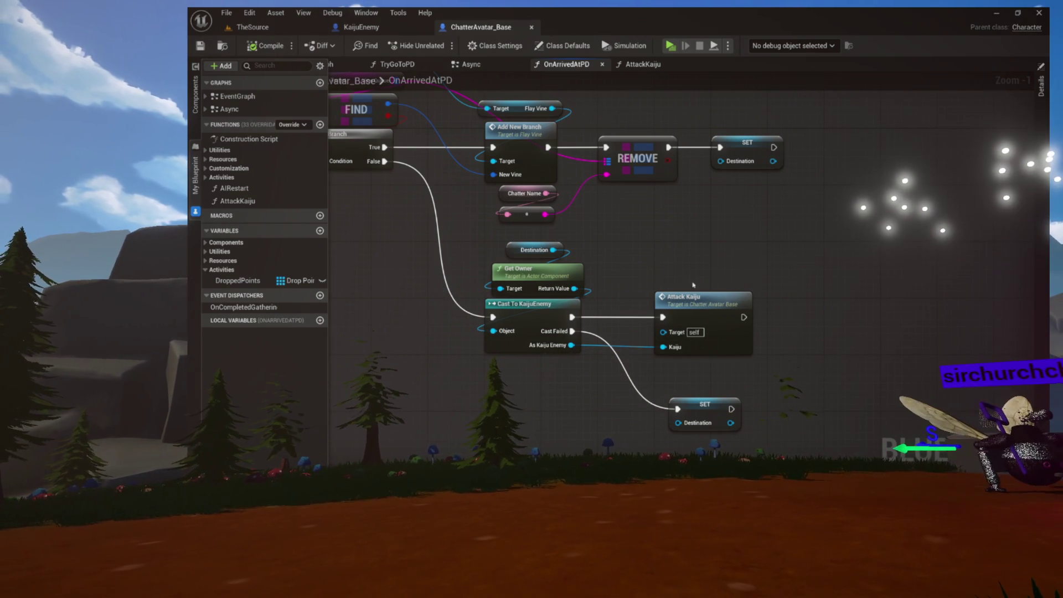
Look over the OnArrivedAtPD and AttackKaiju graphs, then go back to TheSource level
mouse_move(686, 250)
left_mouse_down()
mouse_move(720, 361)
mouse_move(867, 337)
mouse_move(671, 195)
left_mouse_up()
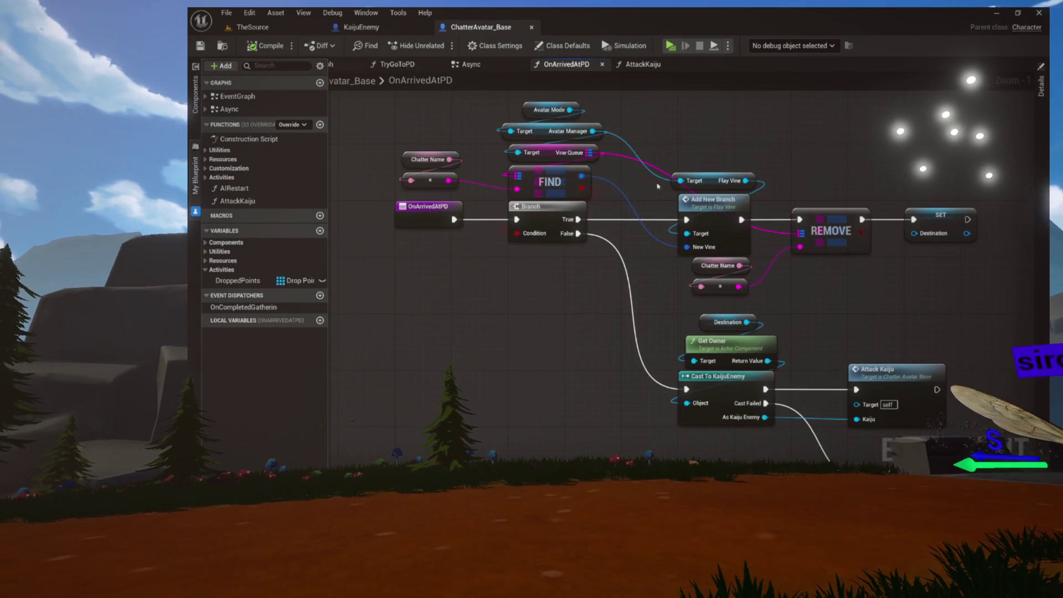
left_click(642, 64)
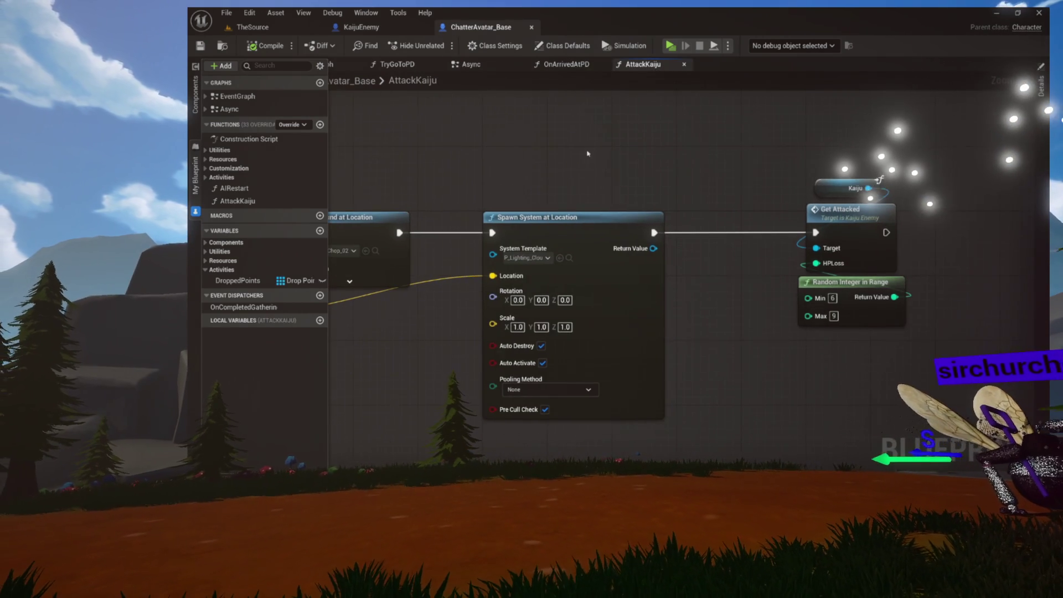
left_click_drag(585, 162, 882, 334)
left_click(601, 206)
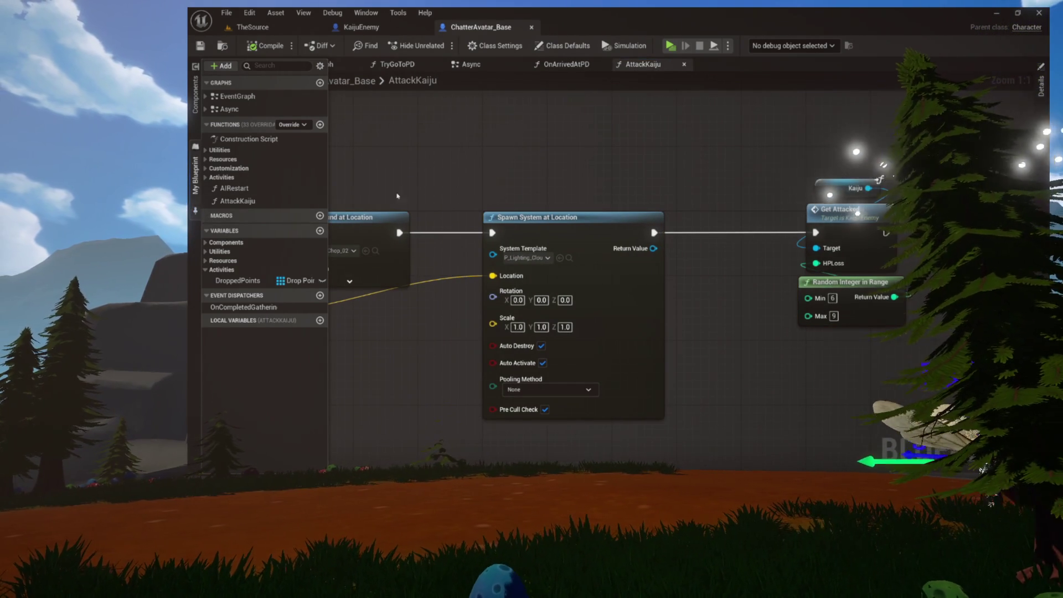
left_click(195, 212)
mouse_move(408, 183)
left_mouse_down()
mouse_move(569, 221)
mouse_move(523, 187)
left_mouse_up()
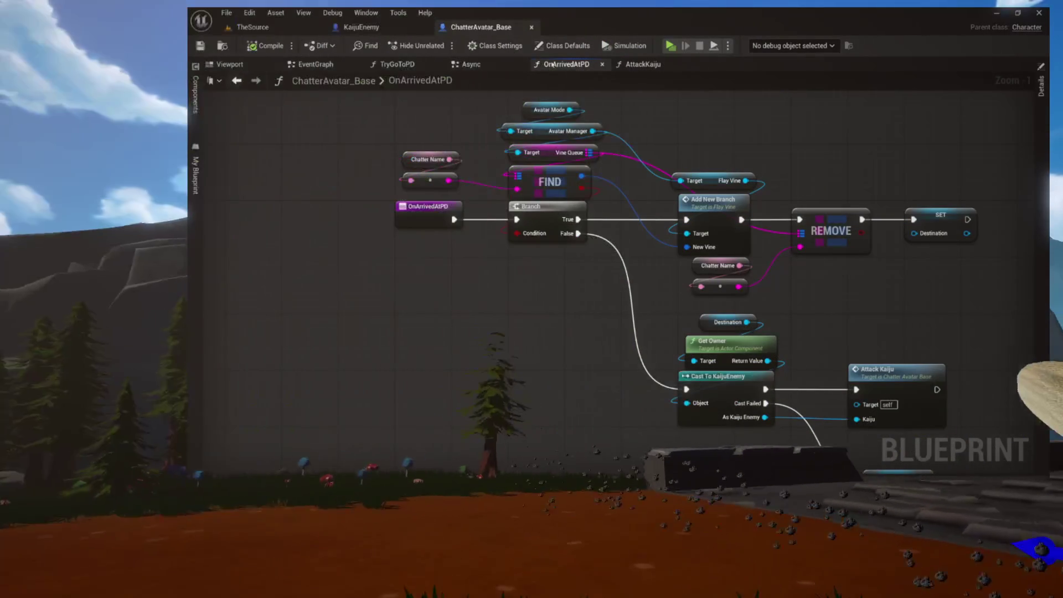
left_click(638, 66)
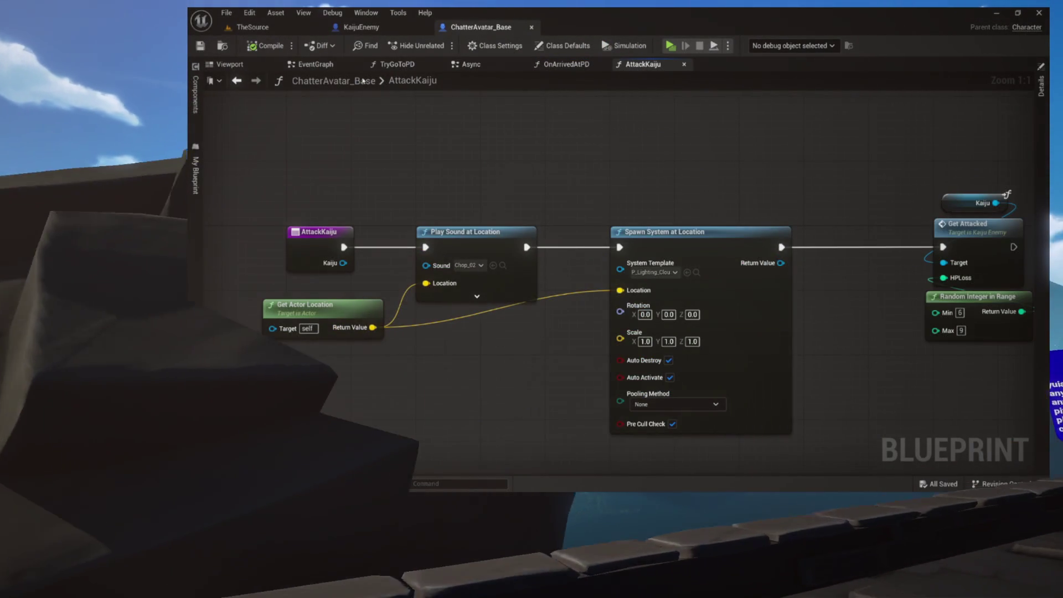
left_click(320, 65)
left_click(252, 27)
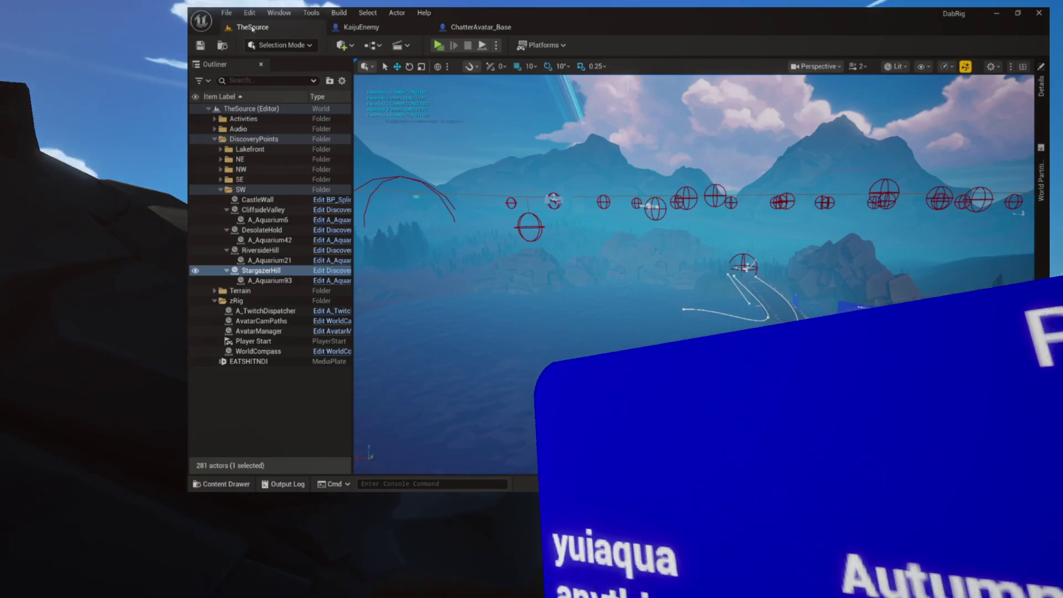
Glance at KaijuEnemy's GetAttacked graph and move between the open editor tabs
left_click(352, 26)
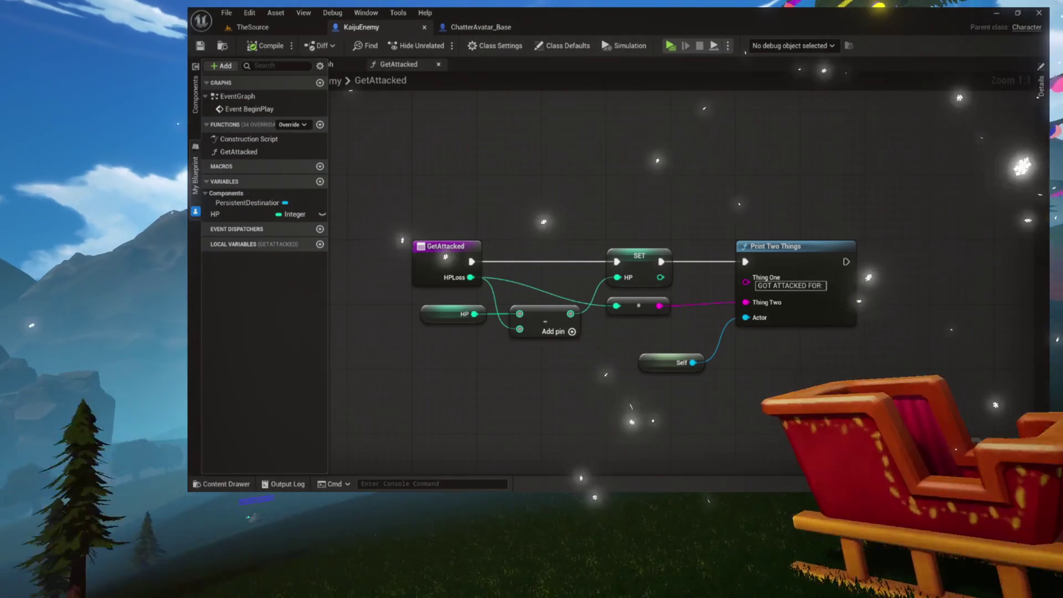
left_click(451, 171)
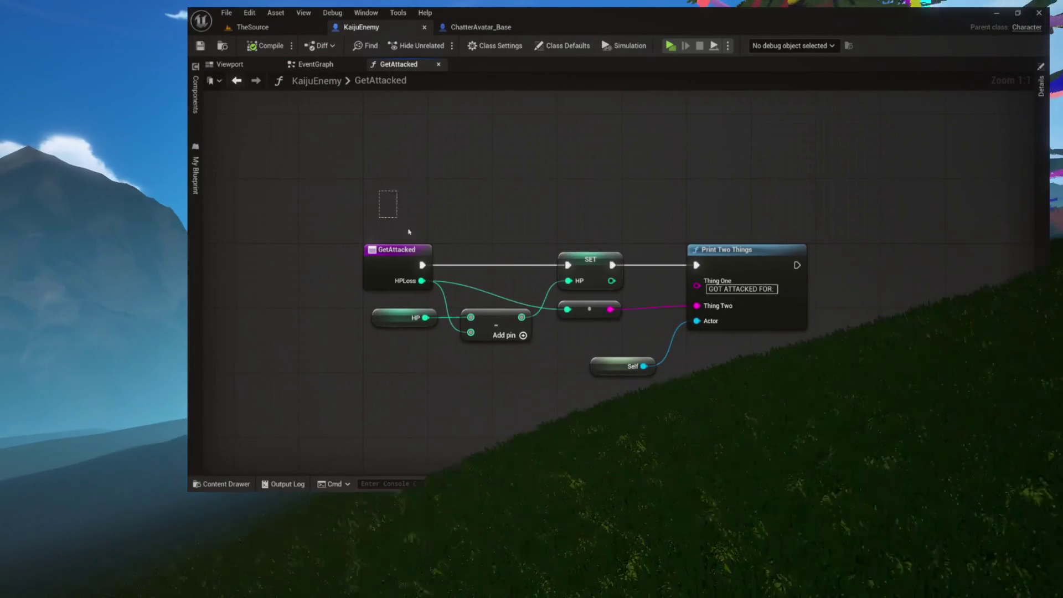
left_click_drag(380, 194, 742, 347)
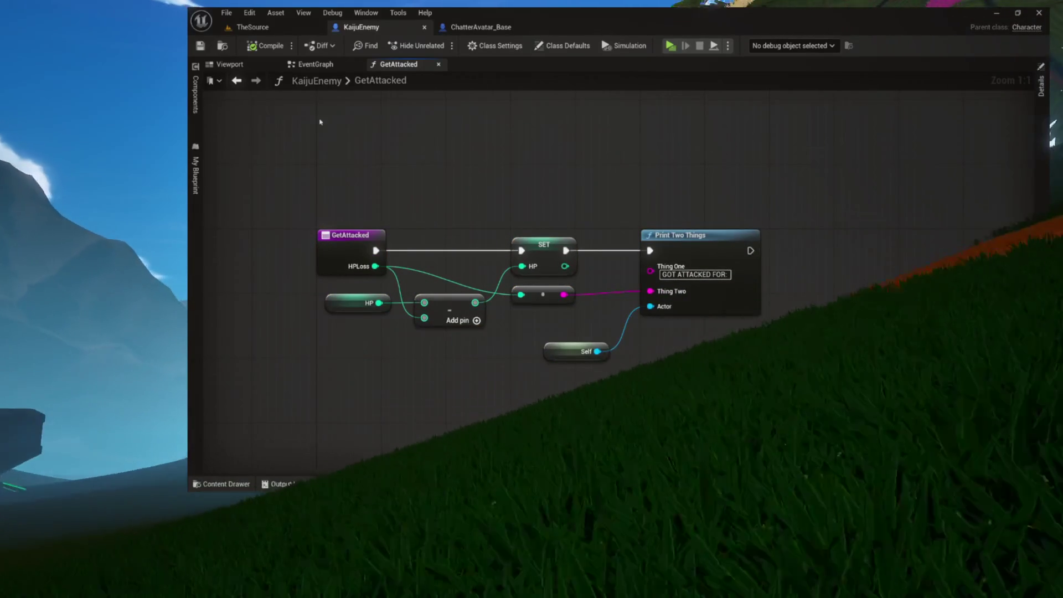
left_click(256, 31)
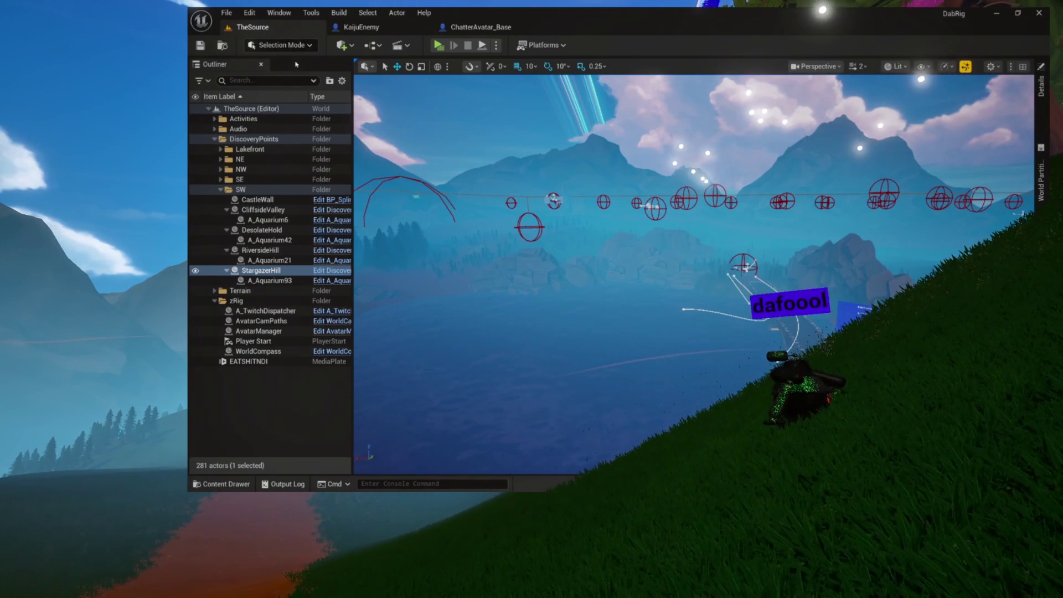
left_click(435, 25)
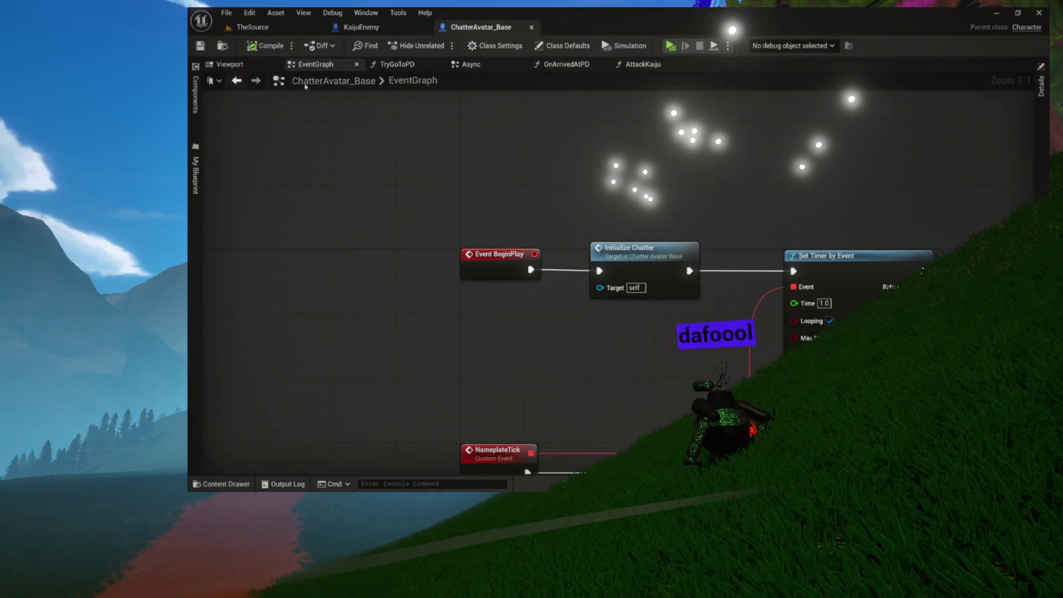
left_click(372, 27)
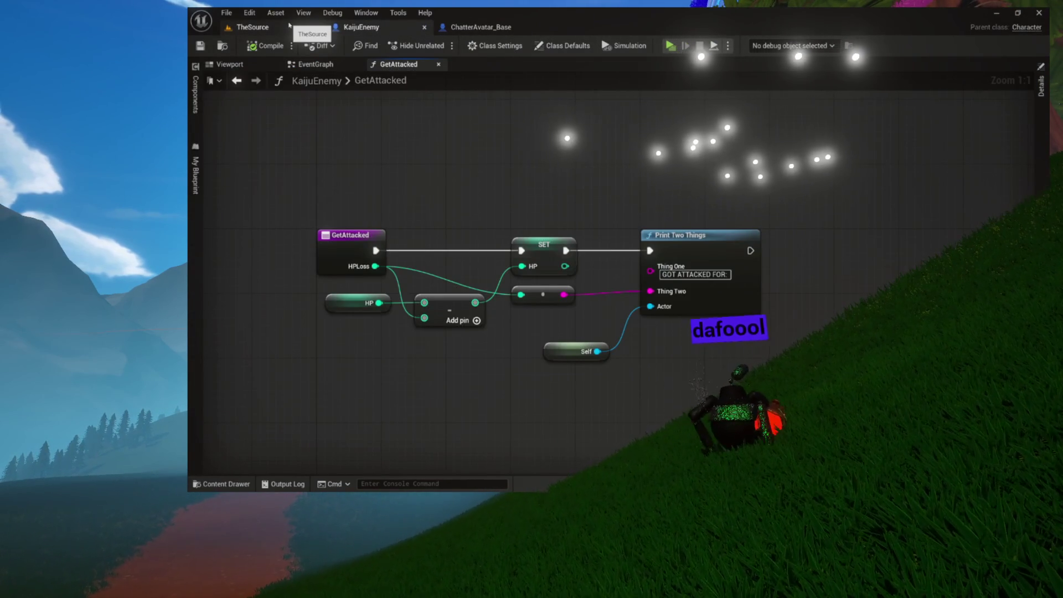
left_click(288, 25)
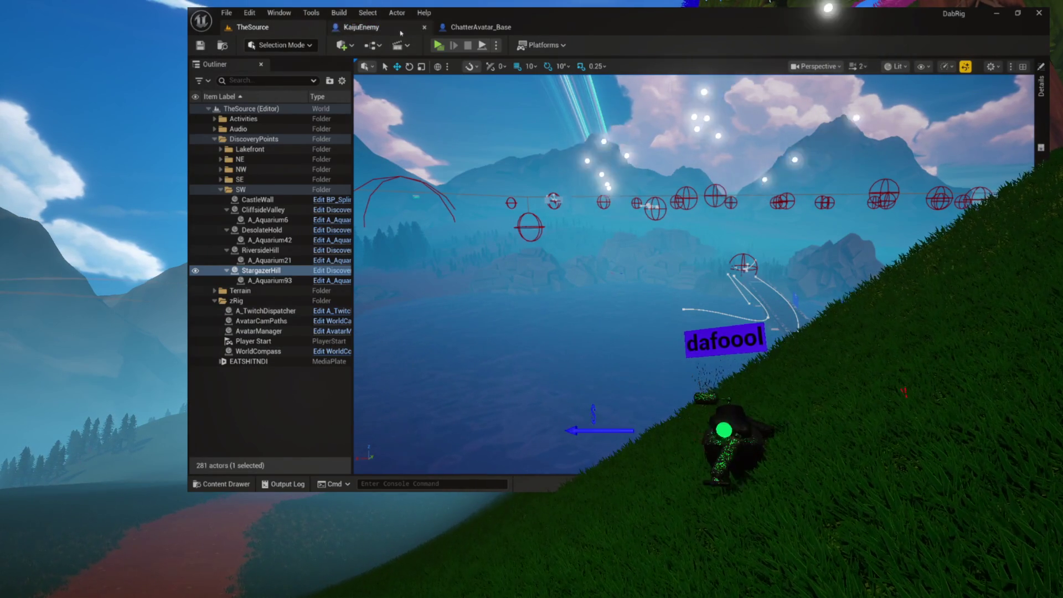
left_click(491, 25)
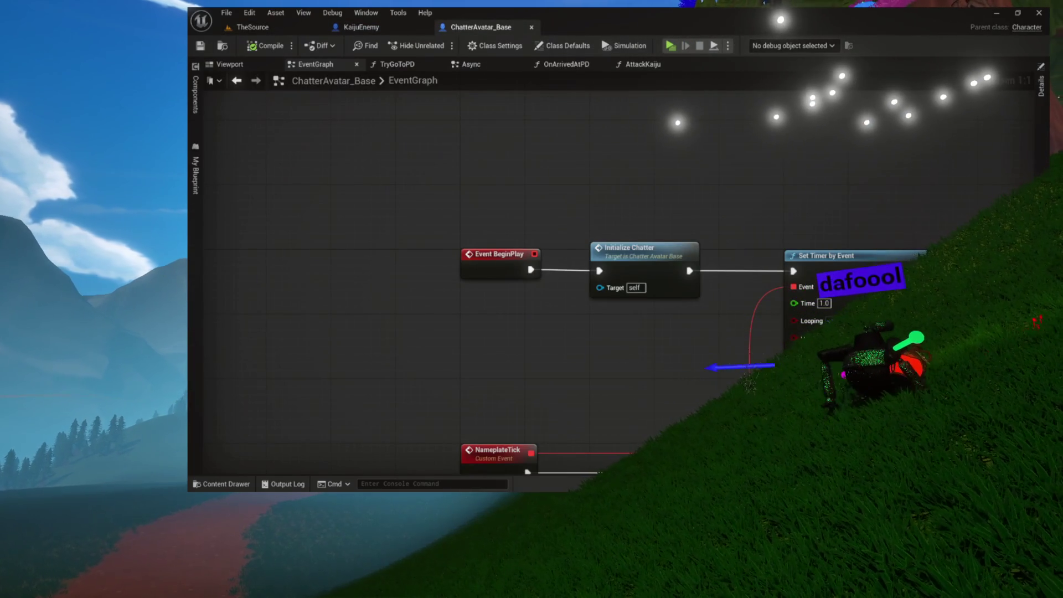
Expand Components in ChatterAvatar_Base's My Blueprint and find references to Destination
left_click(195, 172)
left_click(206, 252)
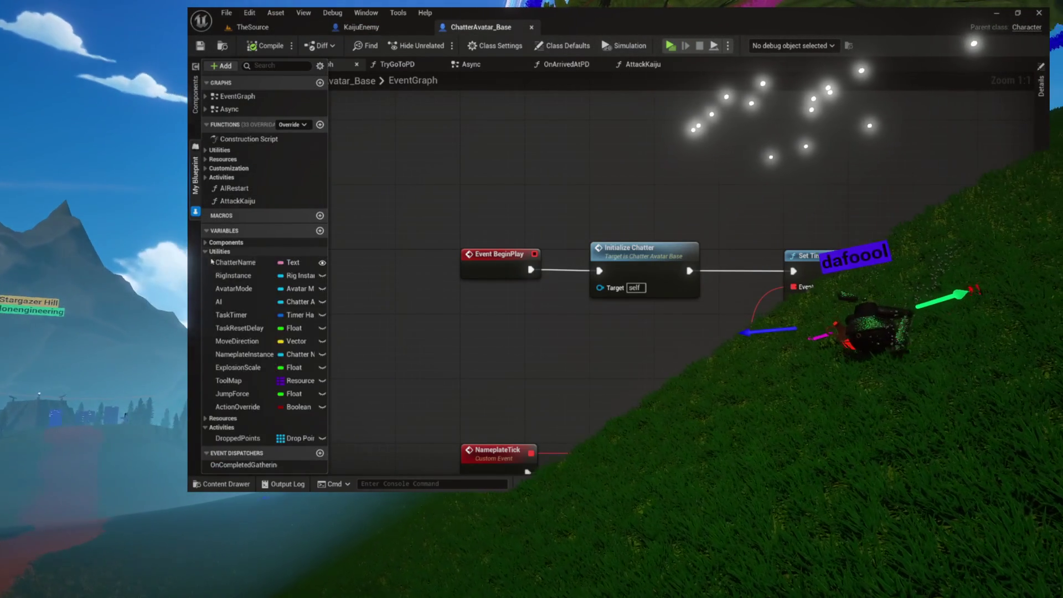
left_click(205, 251)
left_click(206, 243)
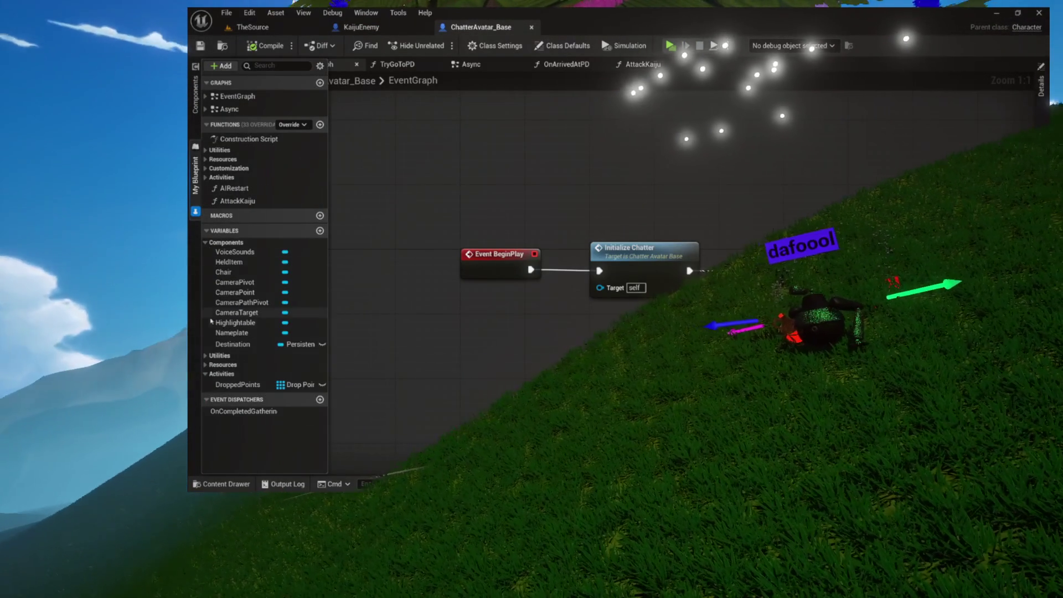
right_click(227, 349)
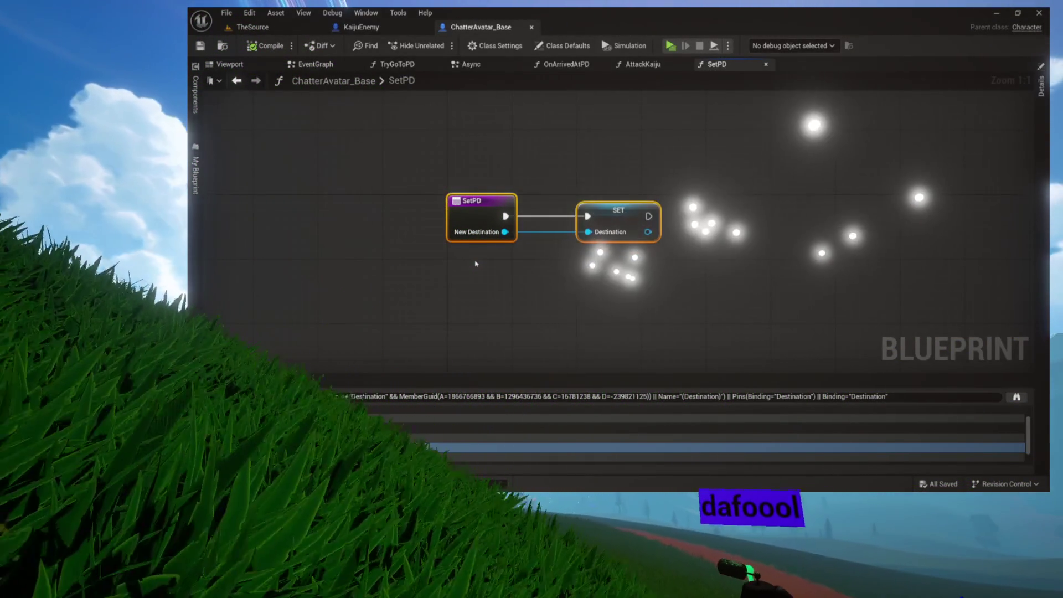
Close the TryGoToPD, Async, OnArrivedAtPD and AttackKaiju graphs, leaving SetPD open
left_click(439, 64)
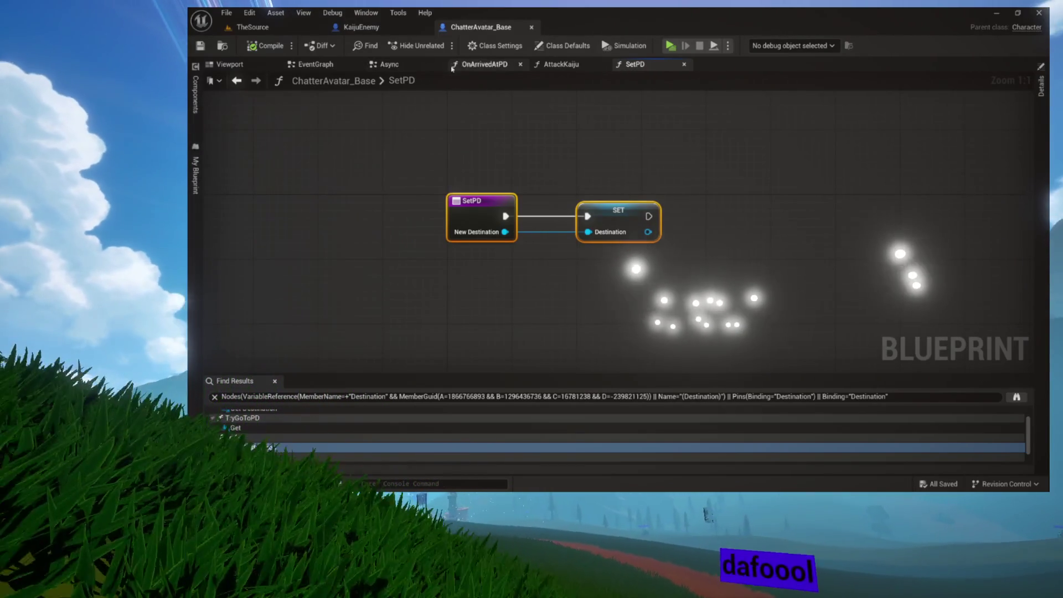
left_click(439, 64)
left_click(439, 65)
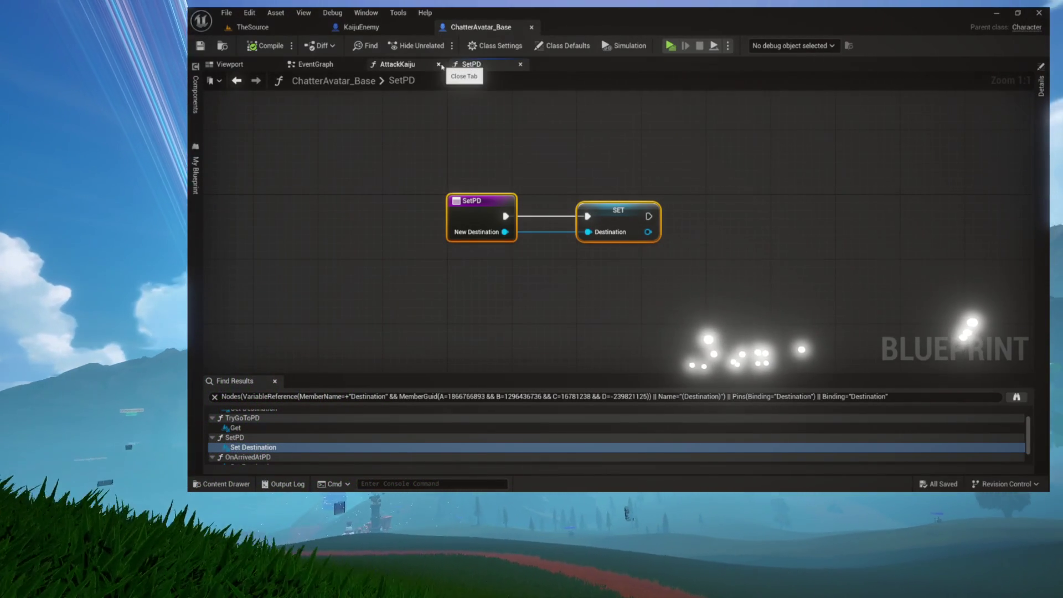
left_click(440, 64)
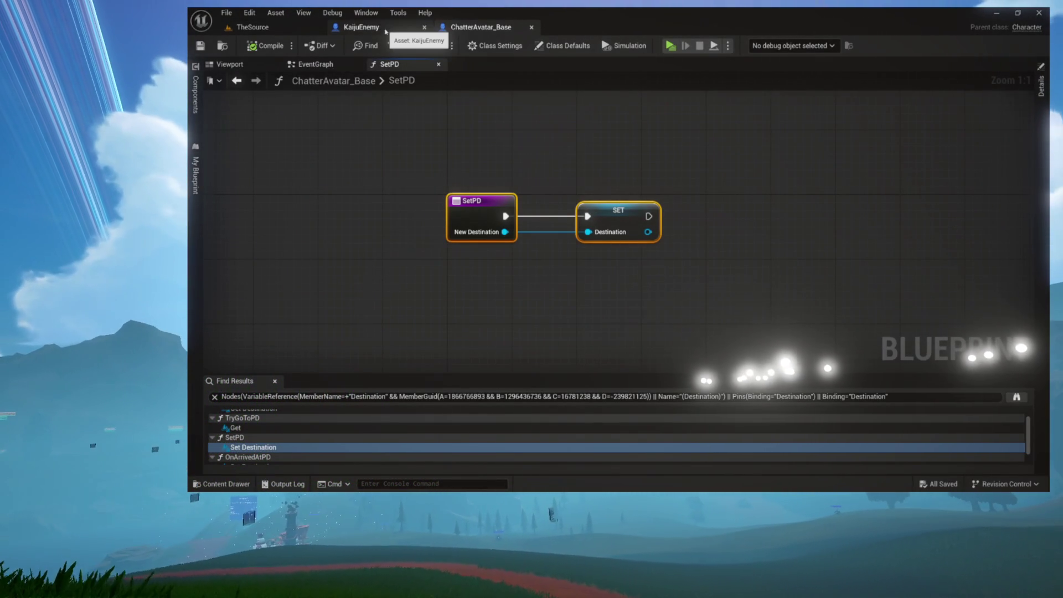
left_click_drag(446, 146, 796, 304)
mouse_move(462, 161)
left_mouse_down()
mouse_move(565, 232)
mouse_move(610, 238)
mouse_move(420, 154)
mouse_move(459, 128)
left_mouse_up()
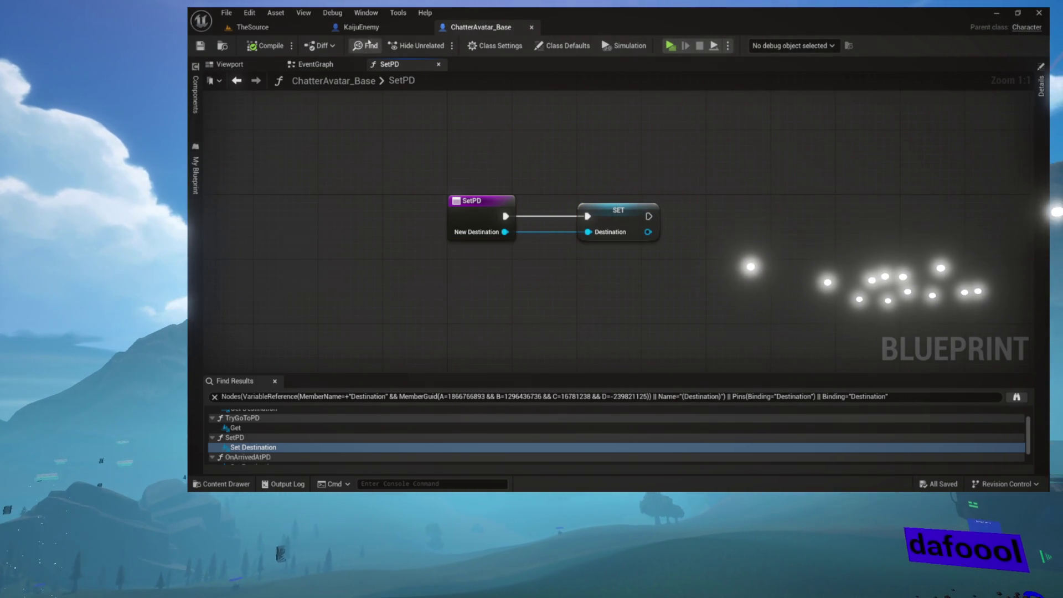
Collapse the avatar's Components variables and TheSource's SW folder, then open AvatarManager
left_click(365, 28)
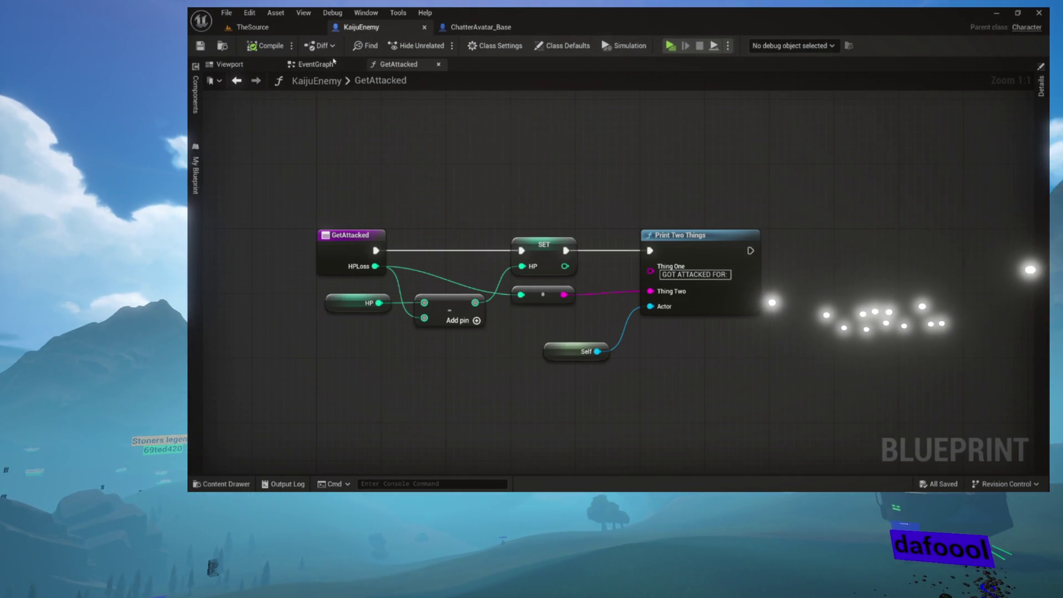
left_click(252, 27)
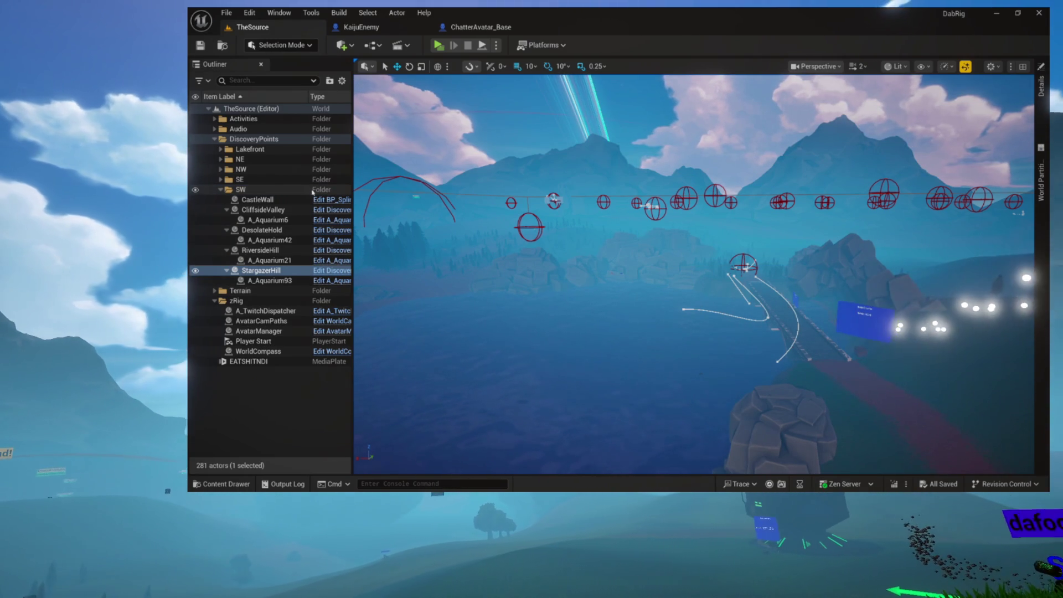
left_click(487, 28)
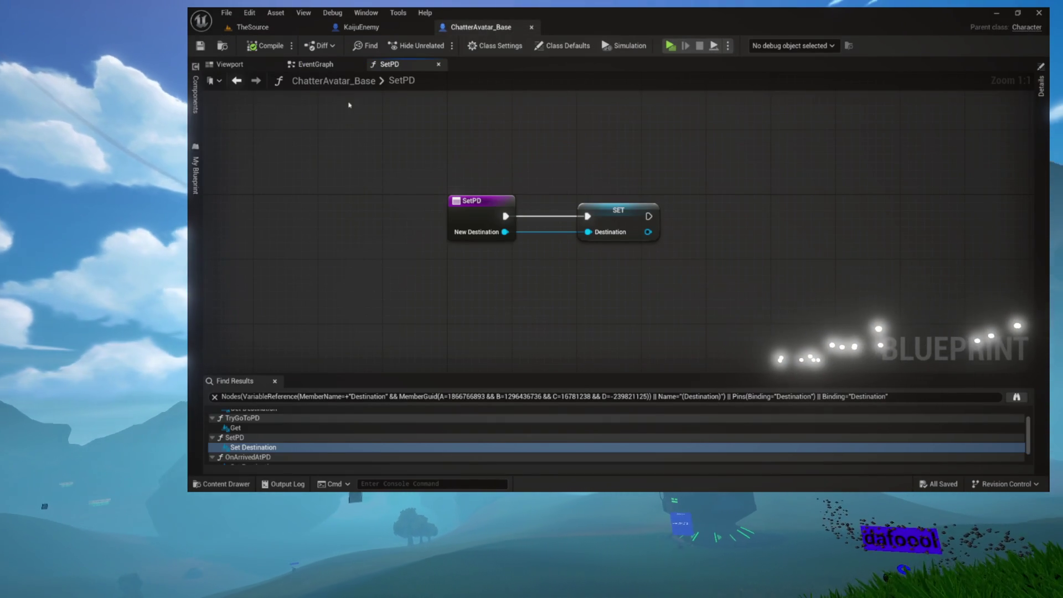
left_click(196, 211)
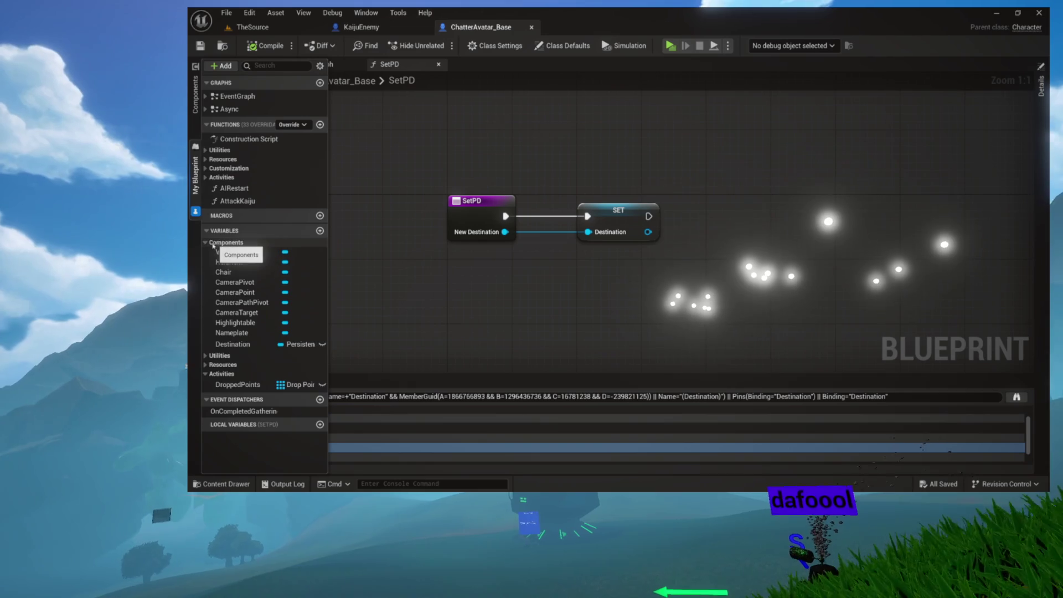
left_click(239, 242)
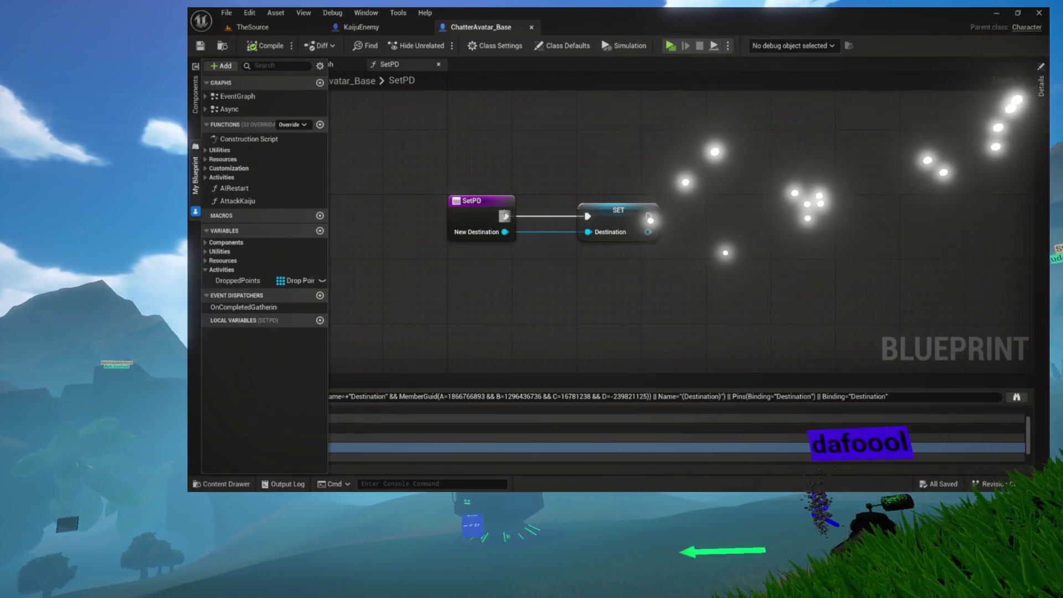
left_click(271, 27)
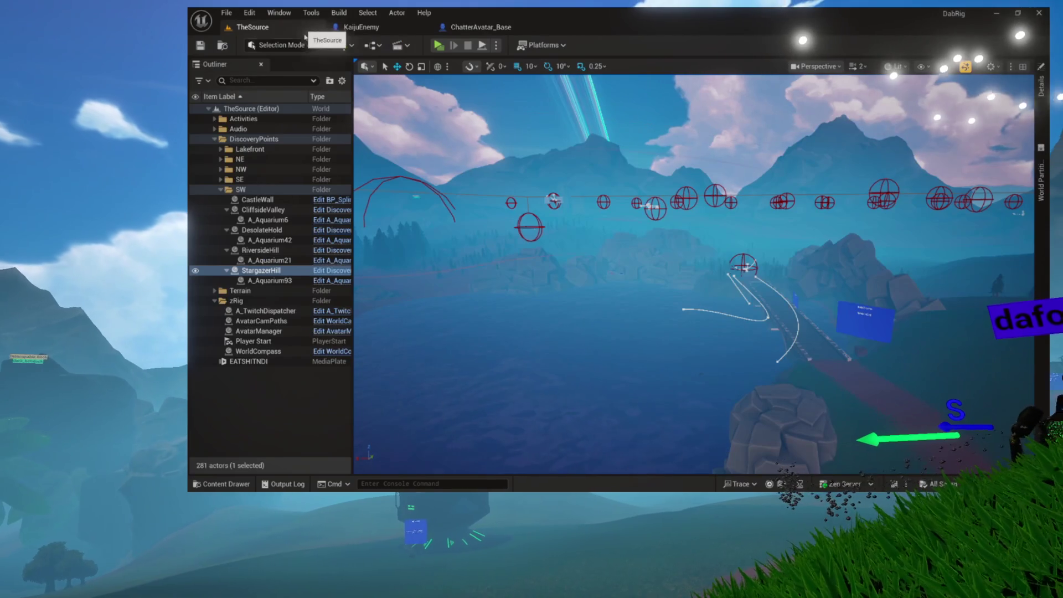
left_click(221, 190)
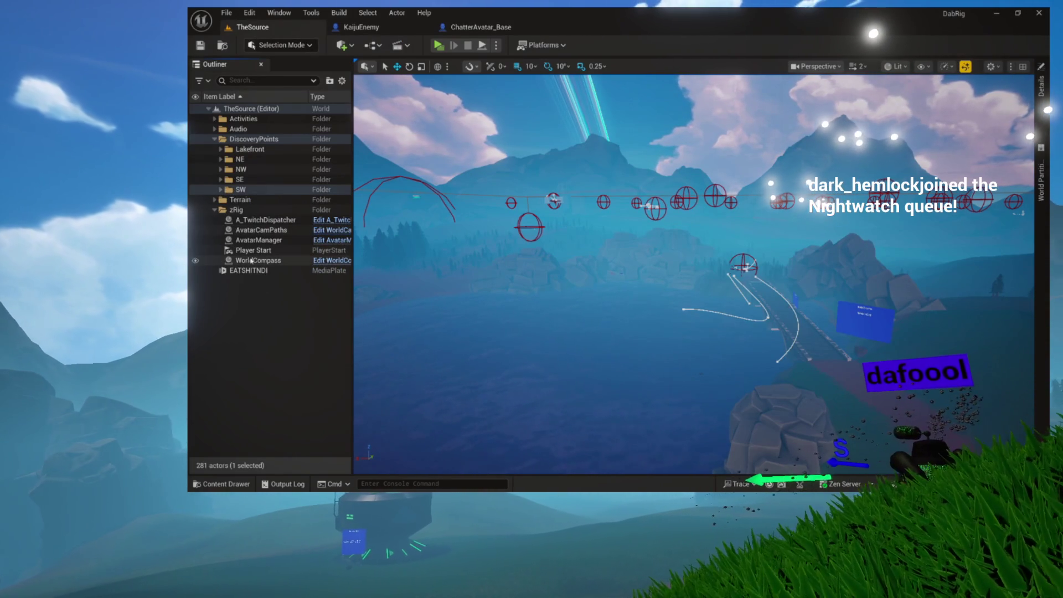
left_click(331, 240)
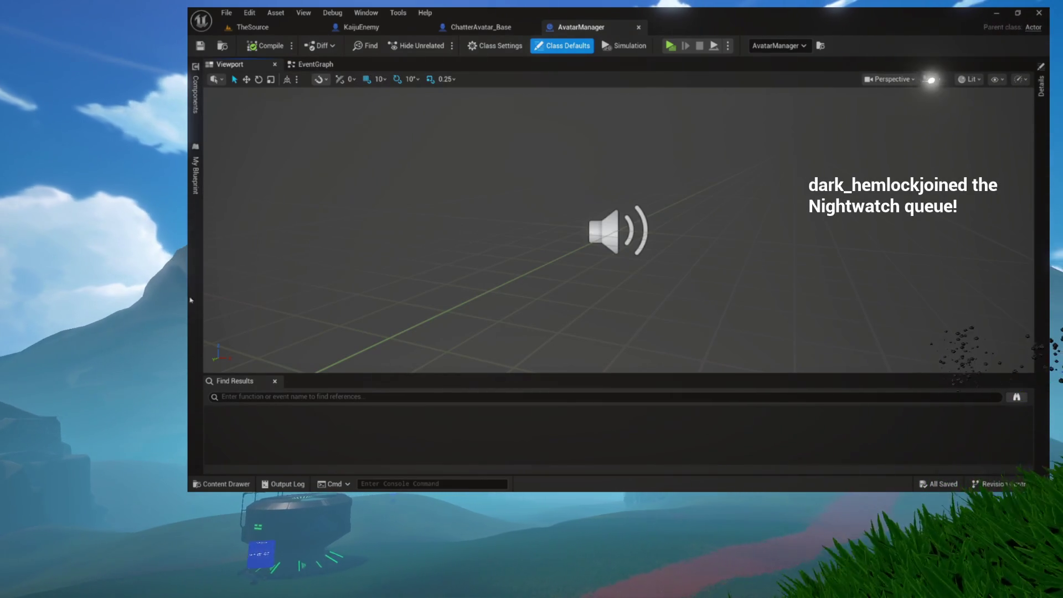
Open AvatarManager's SpawnKaiju function and zoom to the SpawnActor Kaiju Enemy Return Value
left_click(275, 383)
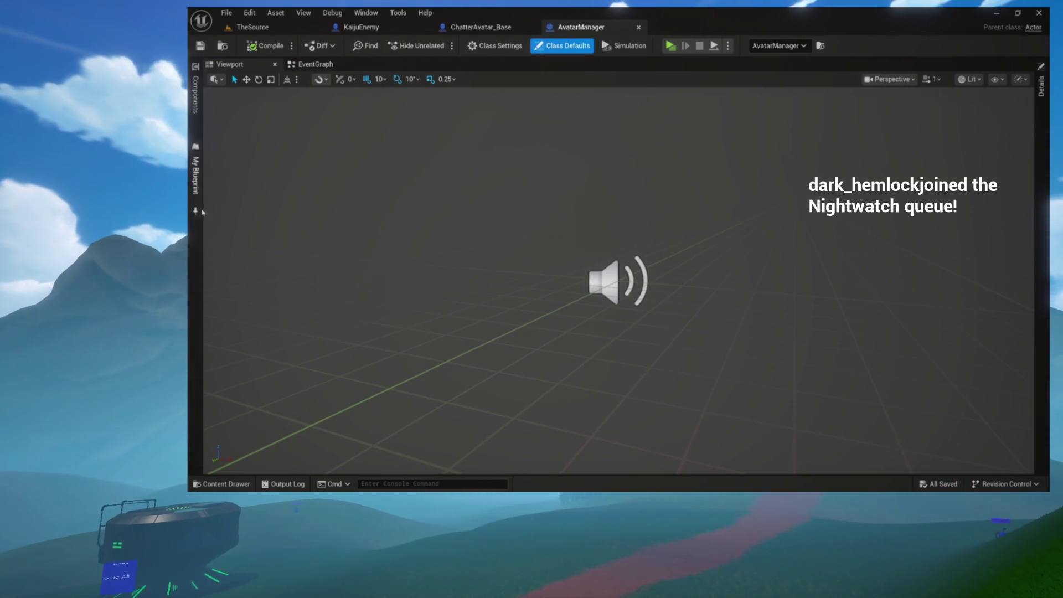
left_click(195, 175)
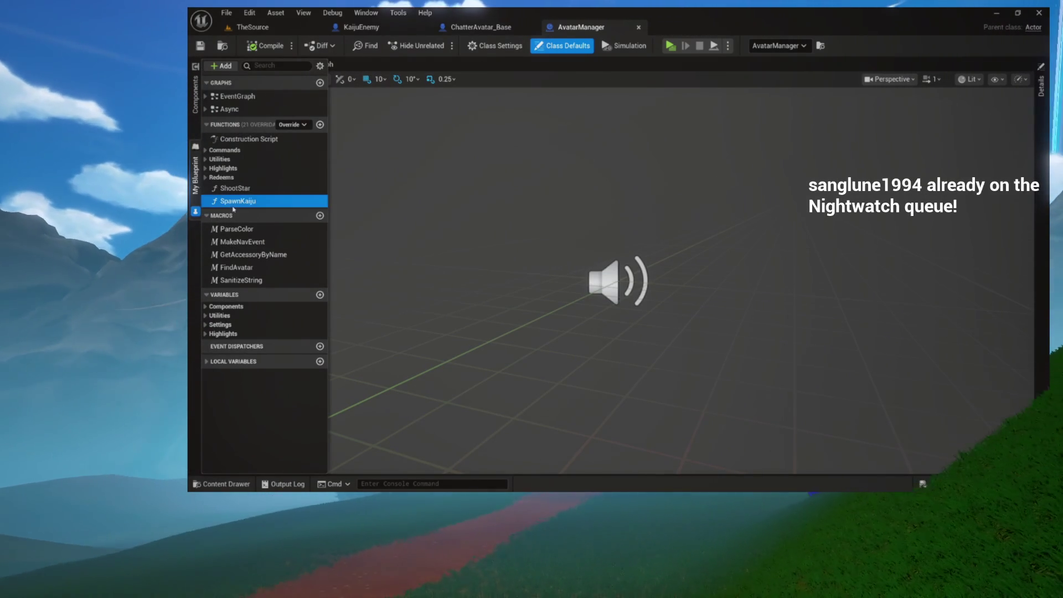
double_click(233, 202)
scroll(443, 171, "down", 2)
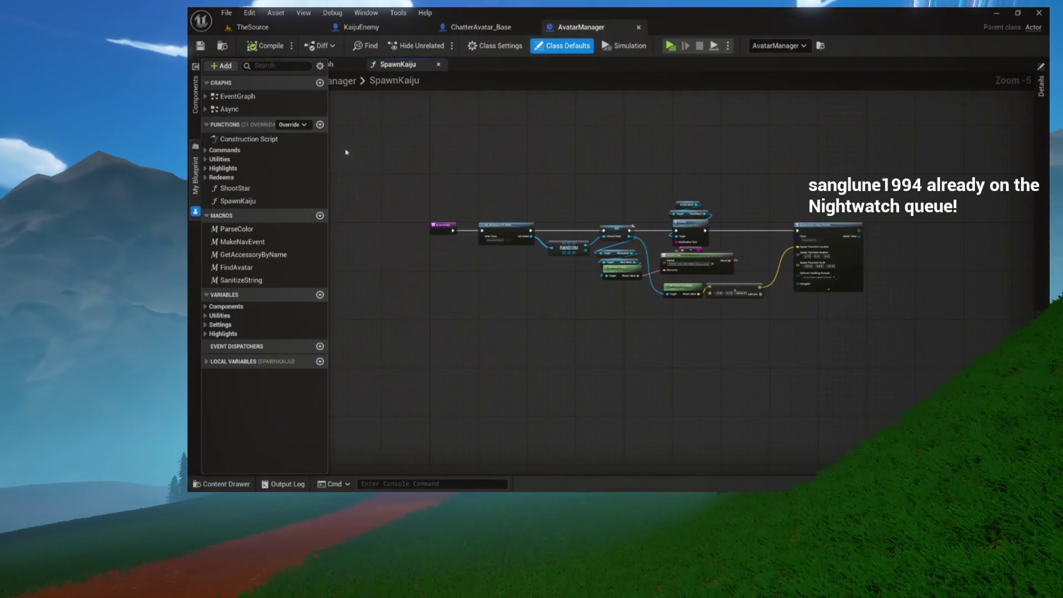
left_click_drag(435, 136, 850, 294)
scroll(626, 175, "up", 3)
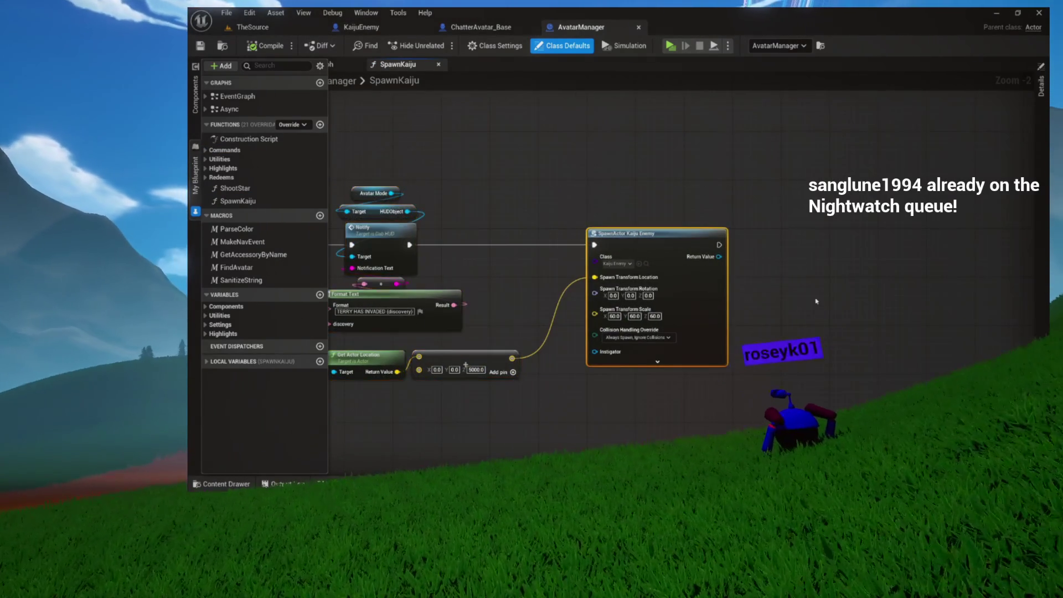
scroll(814, 299, "up", 2)
left_click_drag(738, 268, 588, 260)
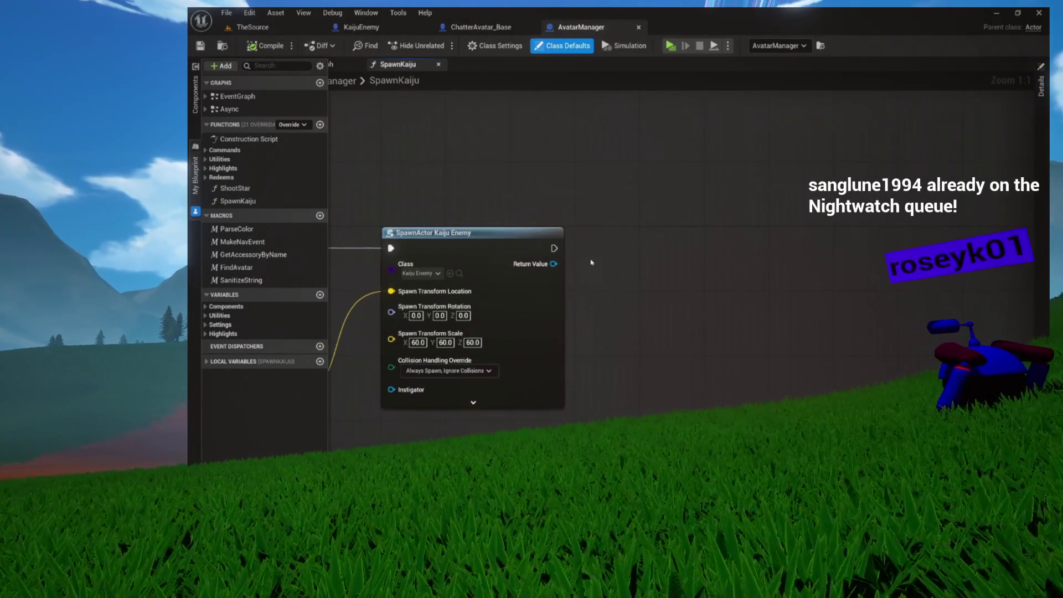
scroll(589, 260, "up", 4)
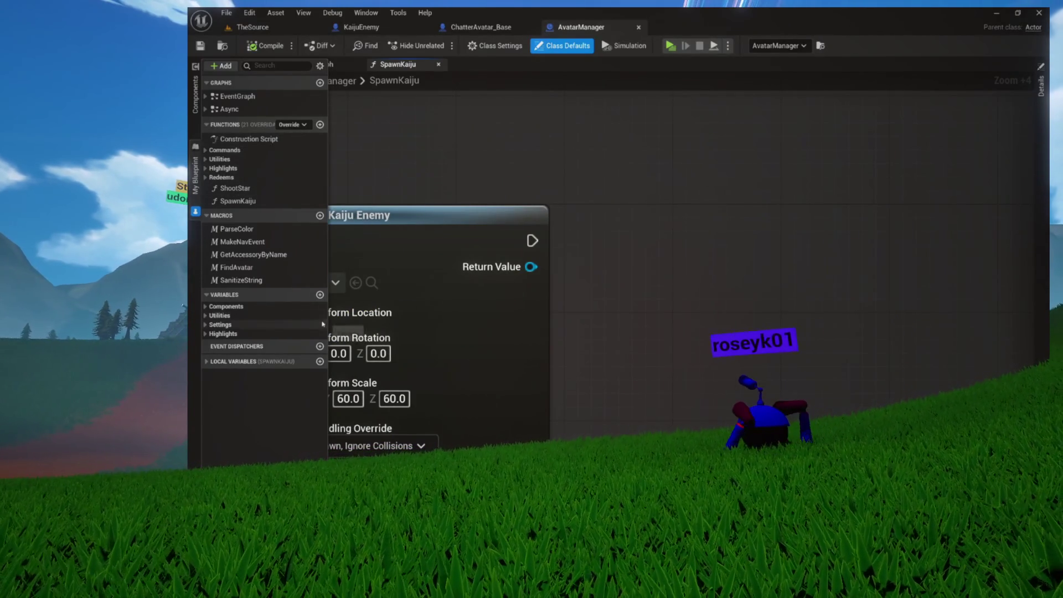
mouse_move(649, 269)
left_mouse_down()
mouse_move(547, 264)
mouse_move(583, 247)
left_mouse_up()
Promote the SpawnActor Return Value to a new CurrentKaiju variable
left_click_drag(466, 244, 605, 246)
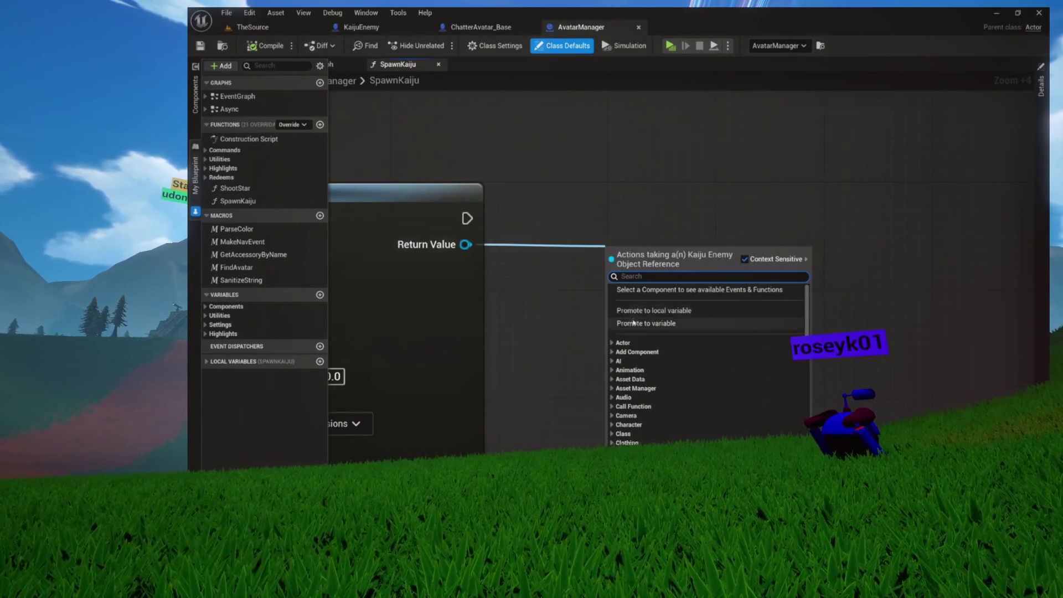
left_click(653, 323)
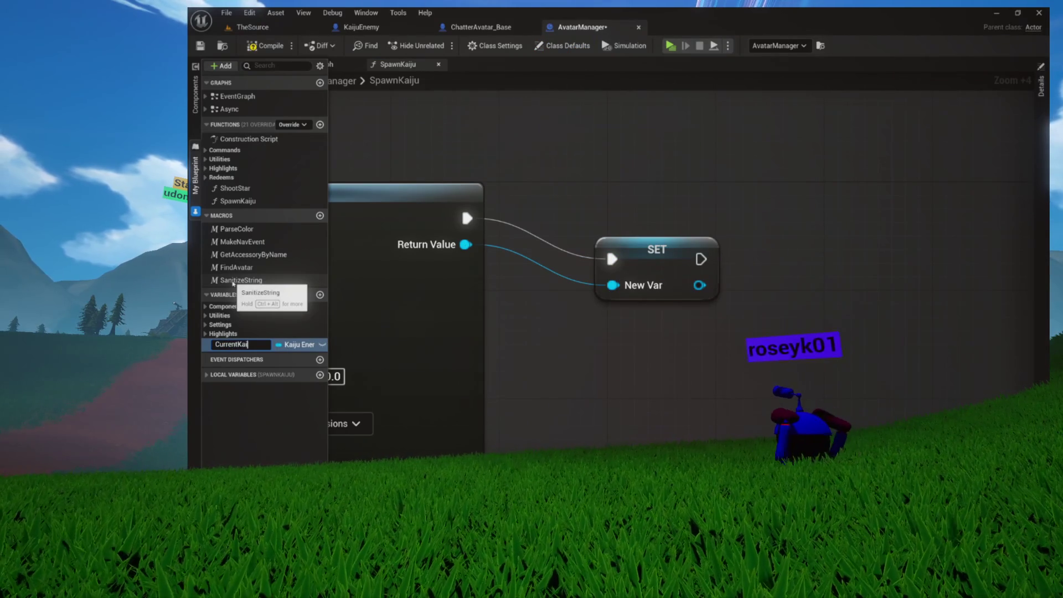
type("iju")
key("Return")
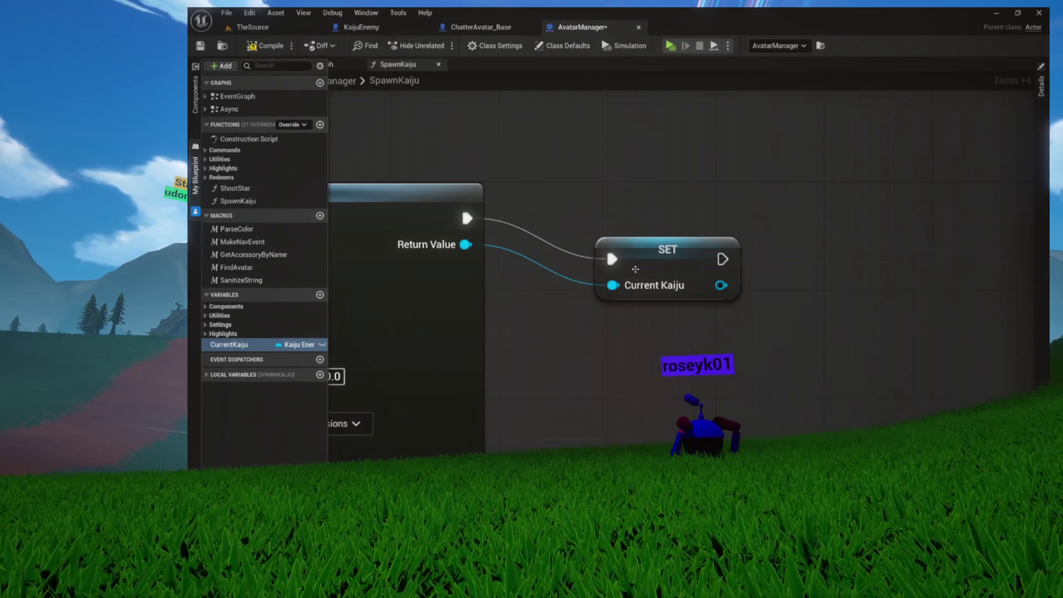
mouse_move(655, 260)
left_mouse_down()
mouse_move(668, 251)
mouse_move(667, 222)
left_mouse_up()
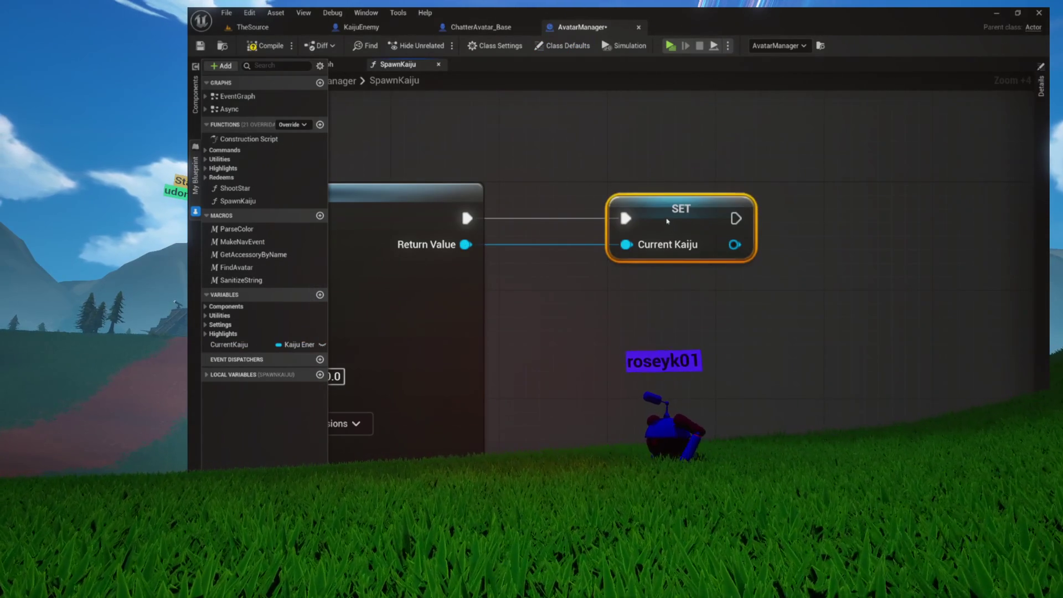
mouse_move(463, 131)
left_mouse_down()
mouse_move(593, 201)
mouse_move(814, 285)
left_mouse_up()
left_click(602, 116)
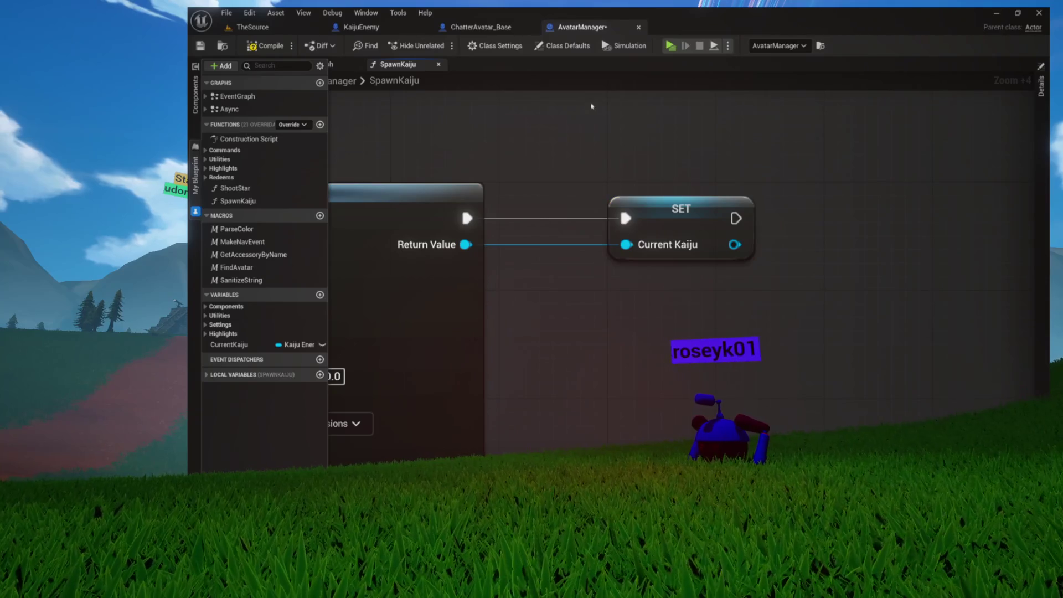
left_click(681, 213)
File CurrentKaiju under the Utilities category, then compile and save AvatarManager
mouse_move(721, 163)
left_mouse_down()
mouse_move(508, 268)
mouse_move(503, 308)
left_mouse_up()
left_click(526, 292)
mouse_move(470, 190)
left_mouse_down()
mouse_move(643, 277)
mouse_move(652, 317)
left_mouse_up()
mouse_move(430, 157)
left_mouse_down()
mouse_move(735, 325)
mouse_move(700, 308)
left_mouse_up()
left_click_drag(437, 156, 686, 322)
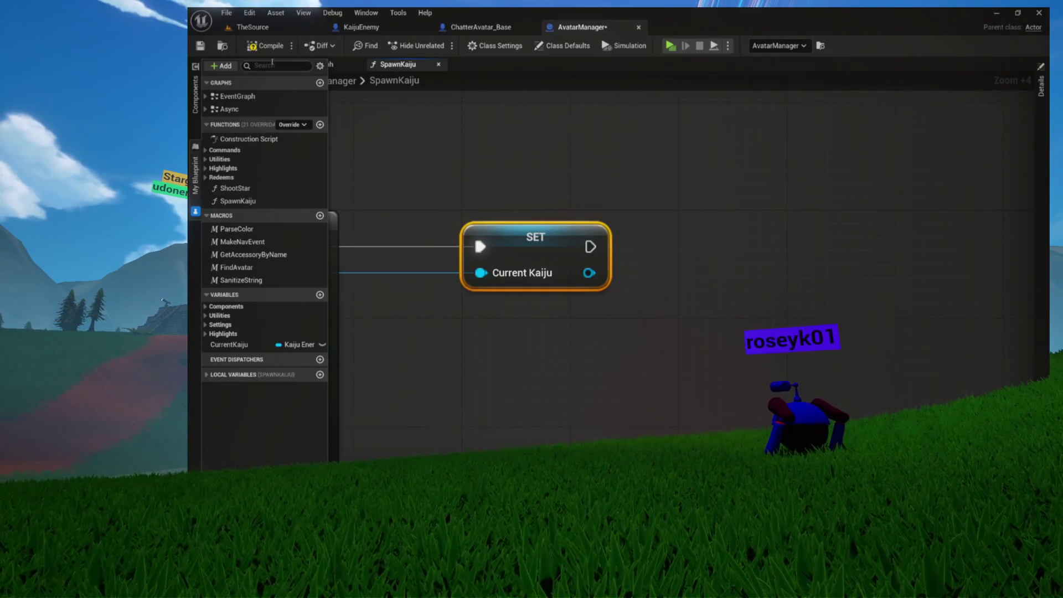
left_click(260, 47)
mouse_move(427, 178)
left_mouse_down()
mouse_move(766, 381)
mouse_move(703, 361)
left_mouse_up()
left_click_drag(705, 287, 764, 287)
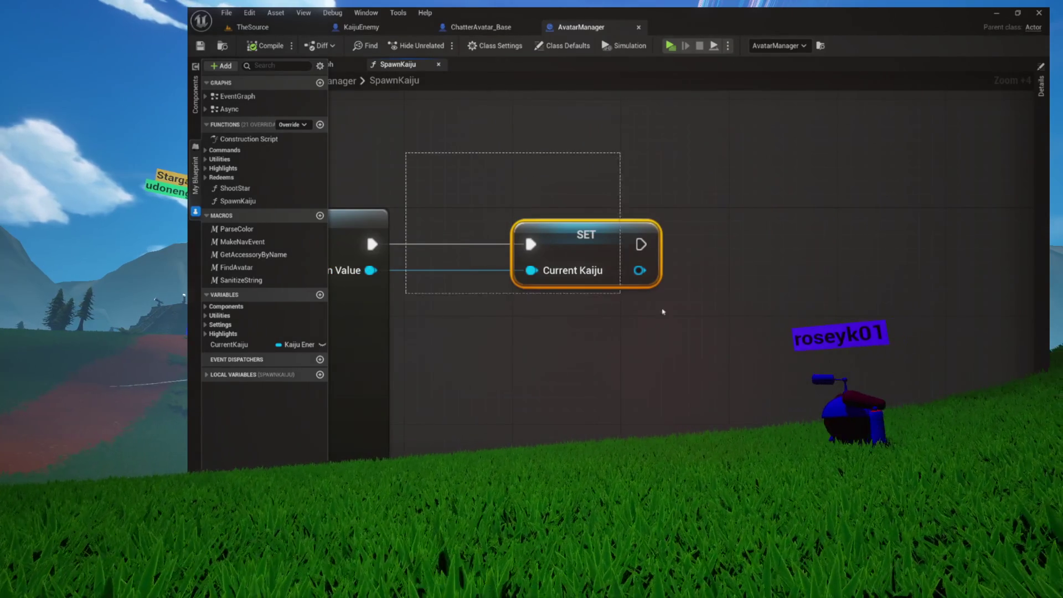
left_click_drag(555, 270, 535, 189)
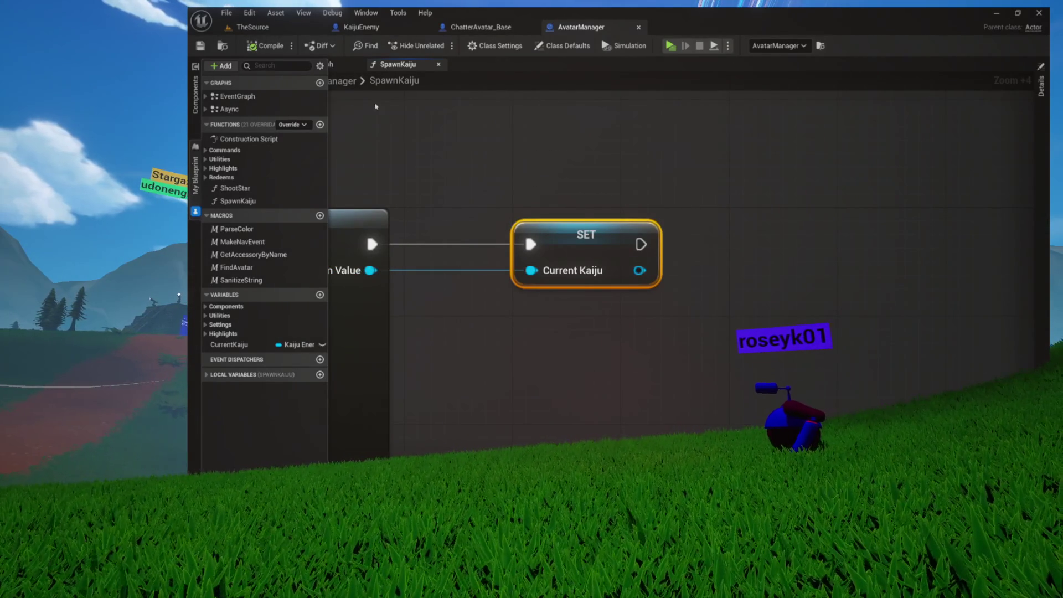
left_click_drag(225, 347, 220, 317)
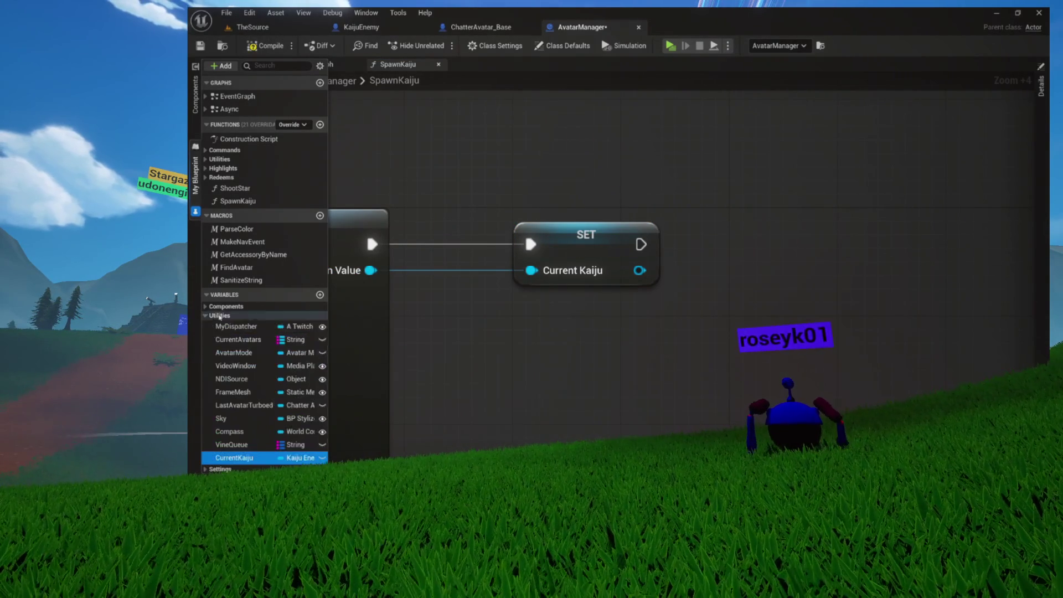
left_click(256, 50)
Close the SpawnKaiju graph and view the Dispatch Message row in CheckNormieCommands
left_click_drag(482, 163, 668, 324)
left_click_drag(472, 194, 766, 328)
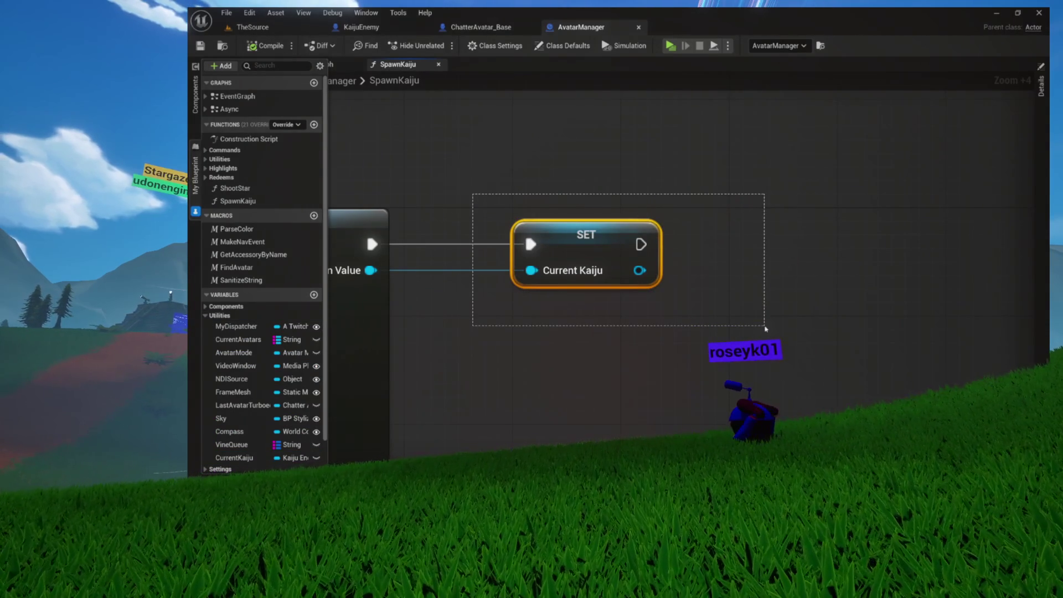
left_click(642, 153)
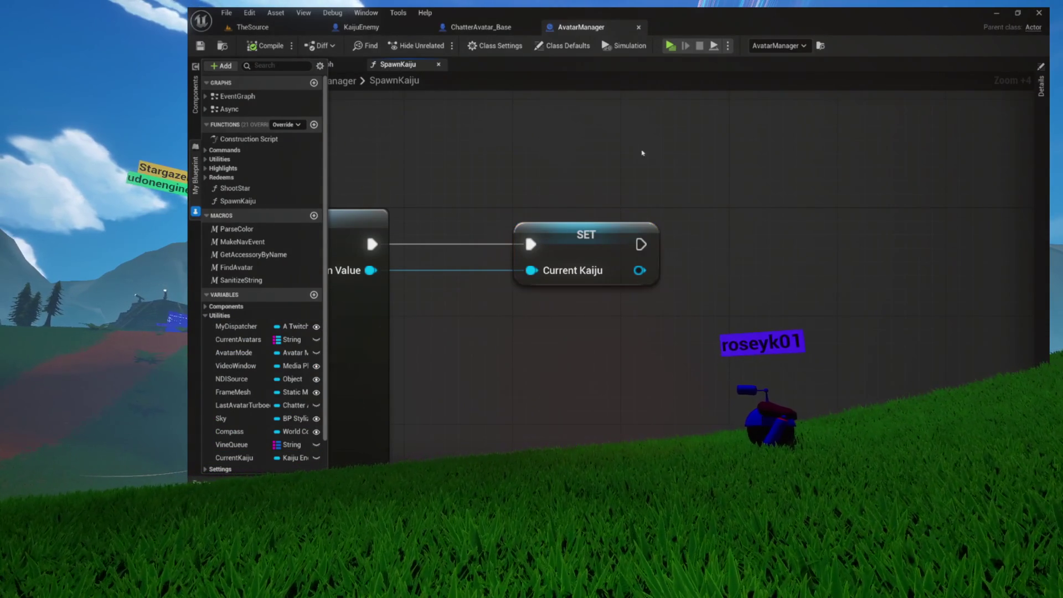
left_click(438, 66)
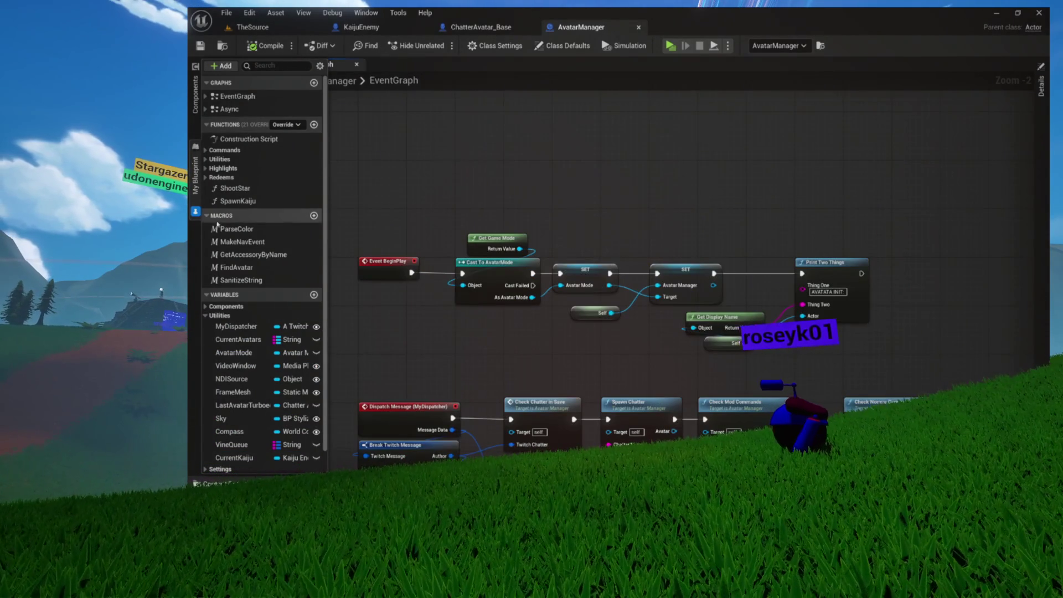
scroll(601, 209, "down", 6)
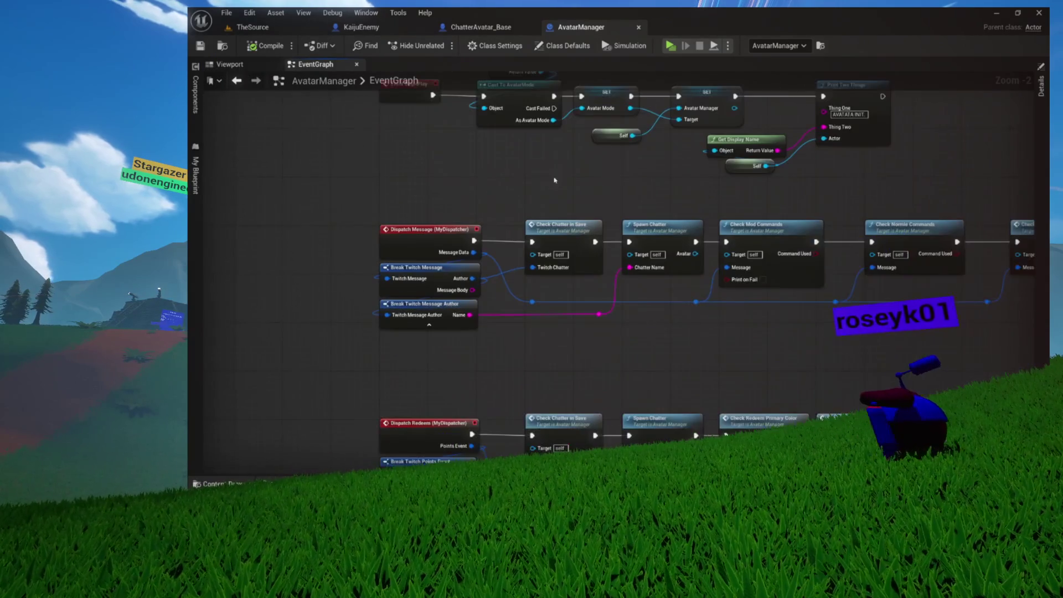
mouse_move(332, 148)
left_mouse_down()
mouse_move(1030, 302)
mouse_move(939, 307)
left_mouse_up()
left_click(939, 307)
Open CheckNormieCommands from the EventGraph and select its Switch on String node
double_click(665, 182)
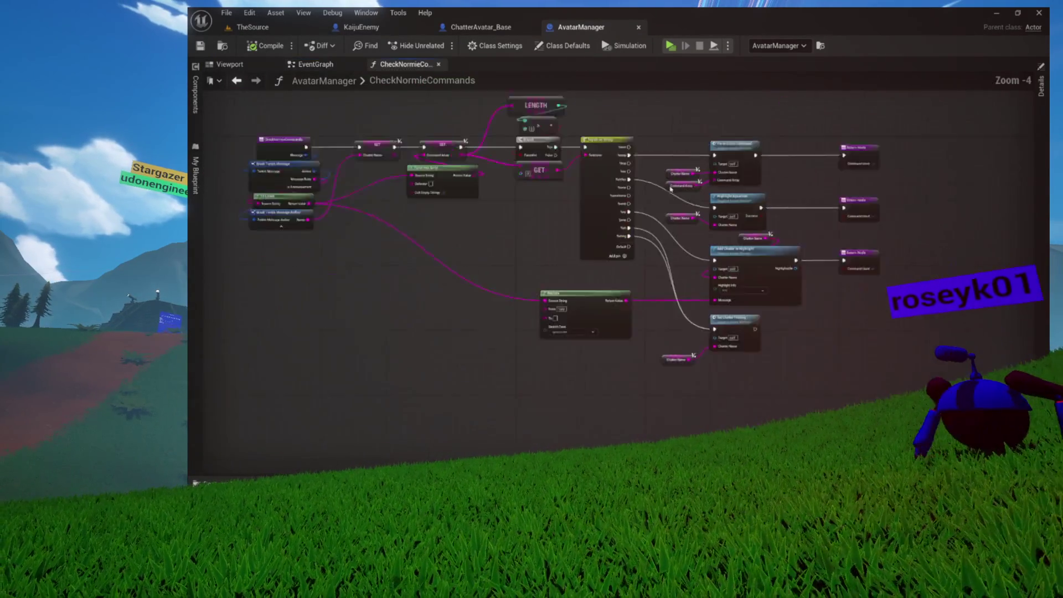
scroll(590, 277, "up", 3)
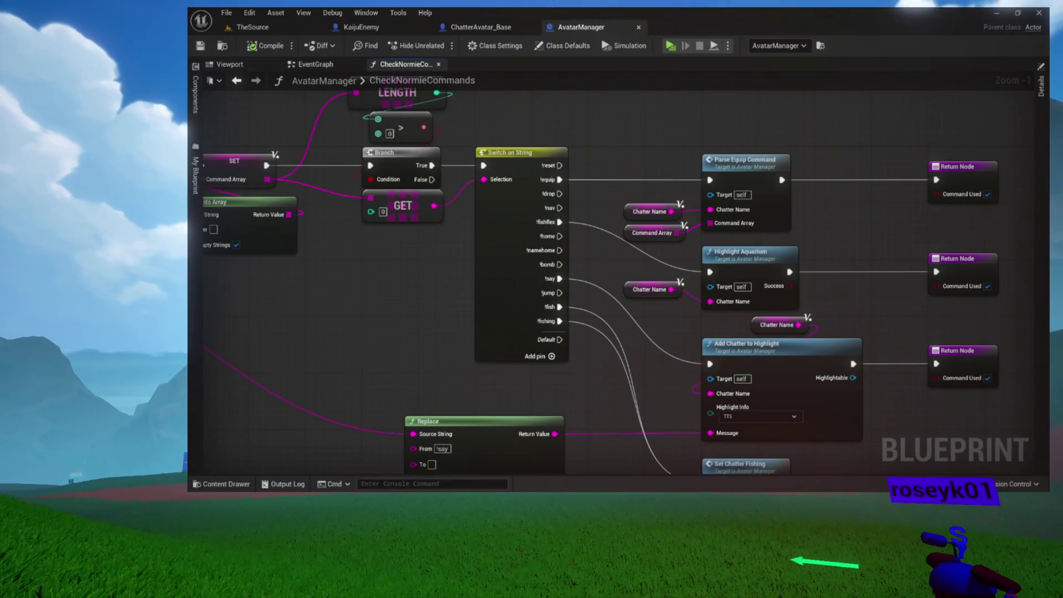
left_click_drag(500, 302, 468, 273)
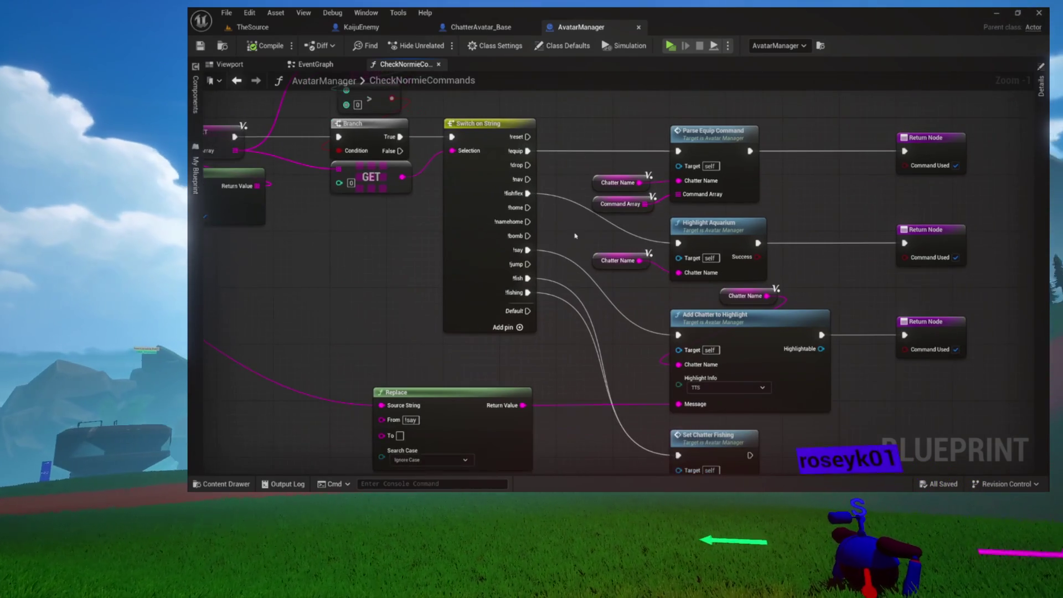
left_click(468, 273)
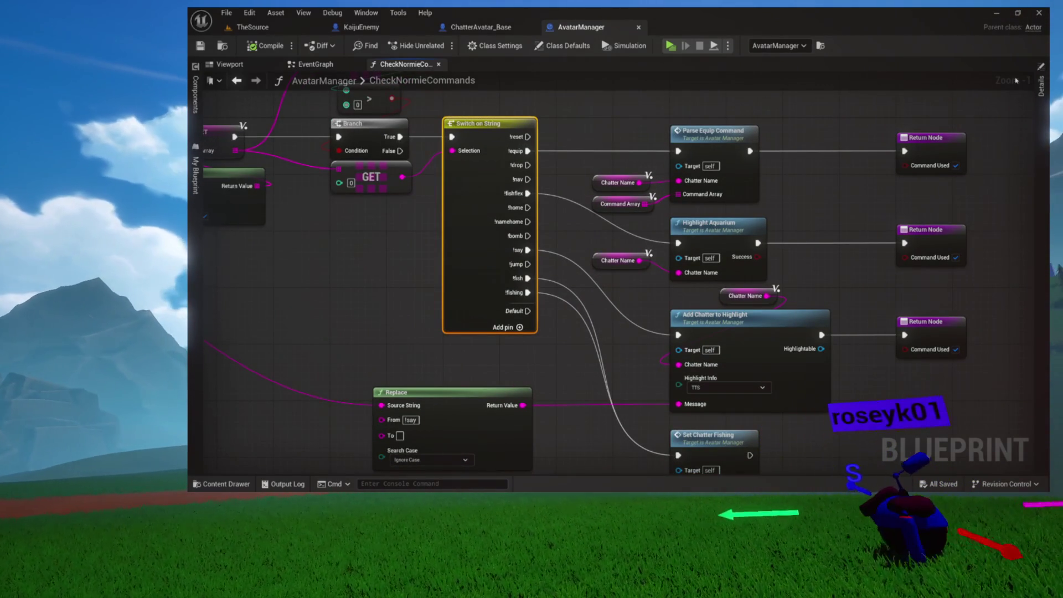
In the Switch on String Pin Names, change Index[0] from !reset to !kaiju
left_click(1041, 86)
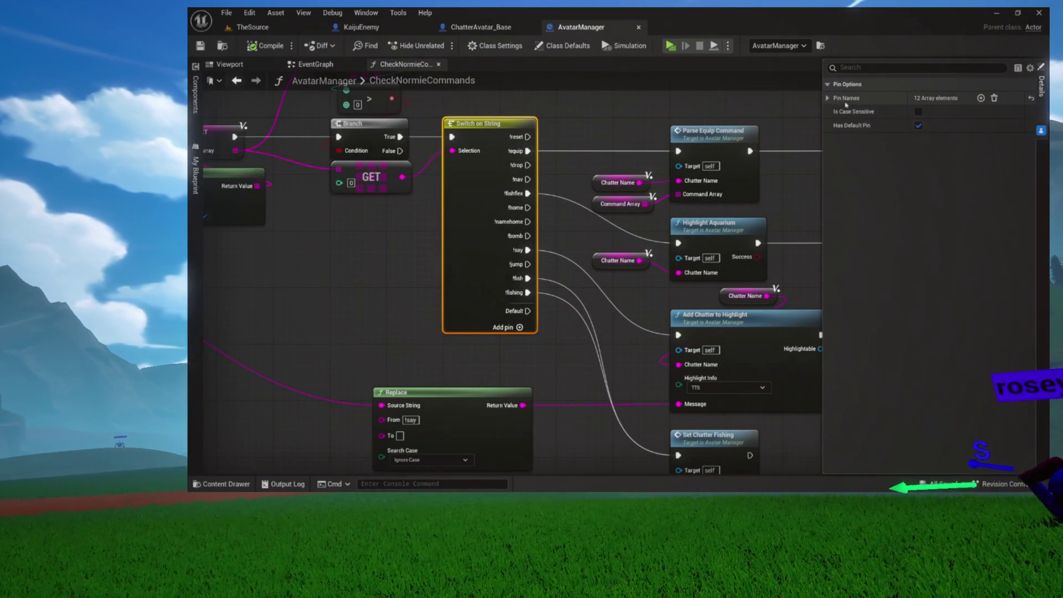
left_click(828, 98)
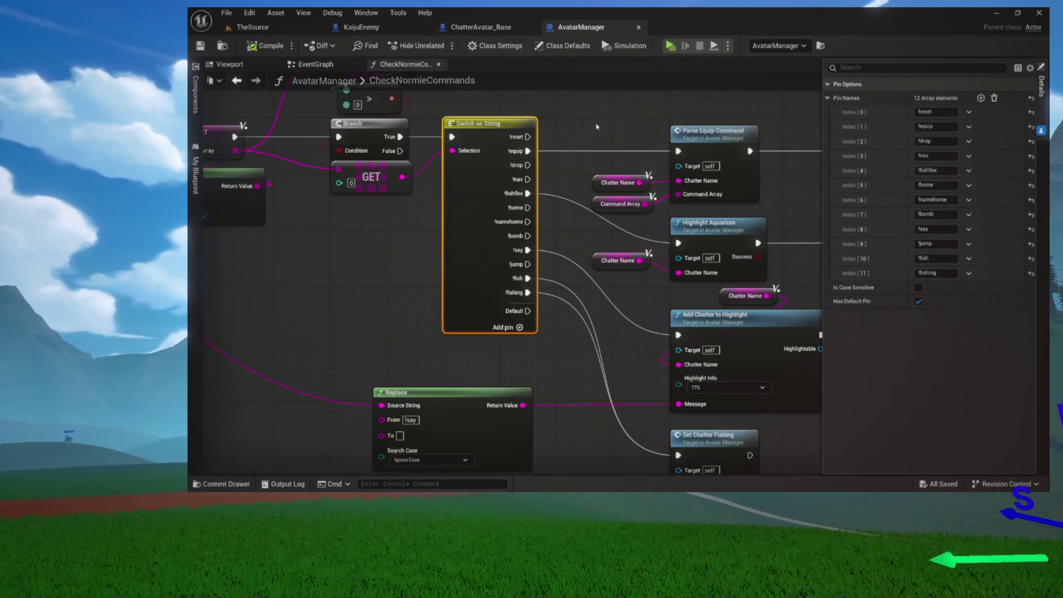
left_click_drag(596, 127, 543, 211)
left_click(662, 211, "ctrl")
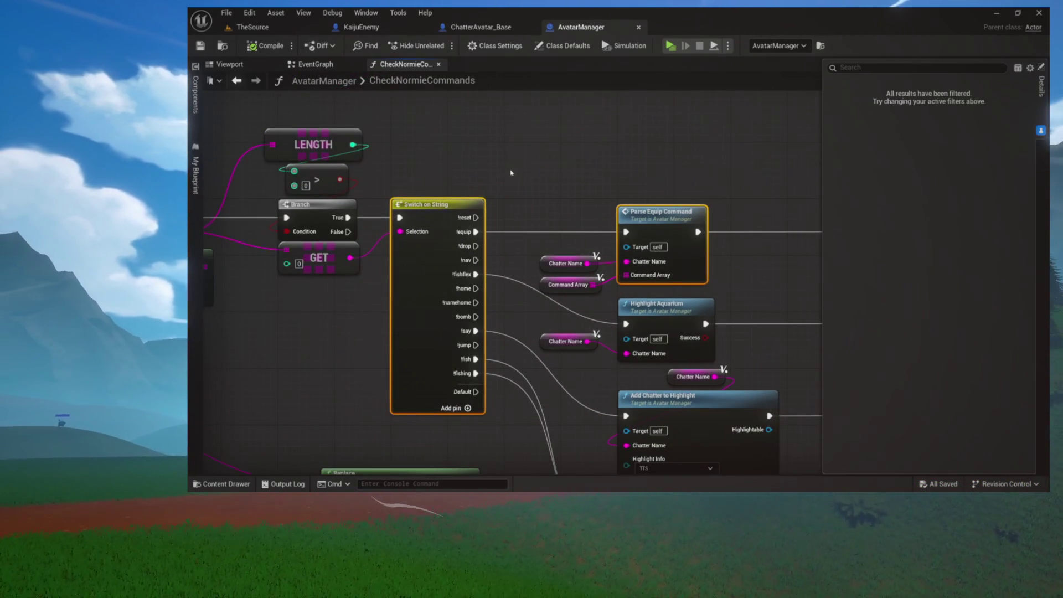
left_click(414, 200)
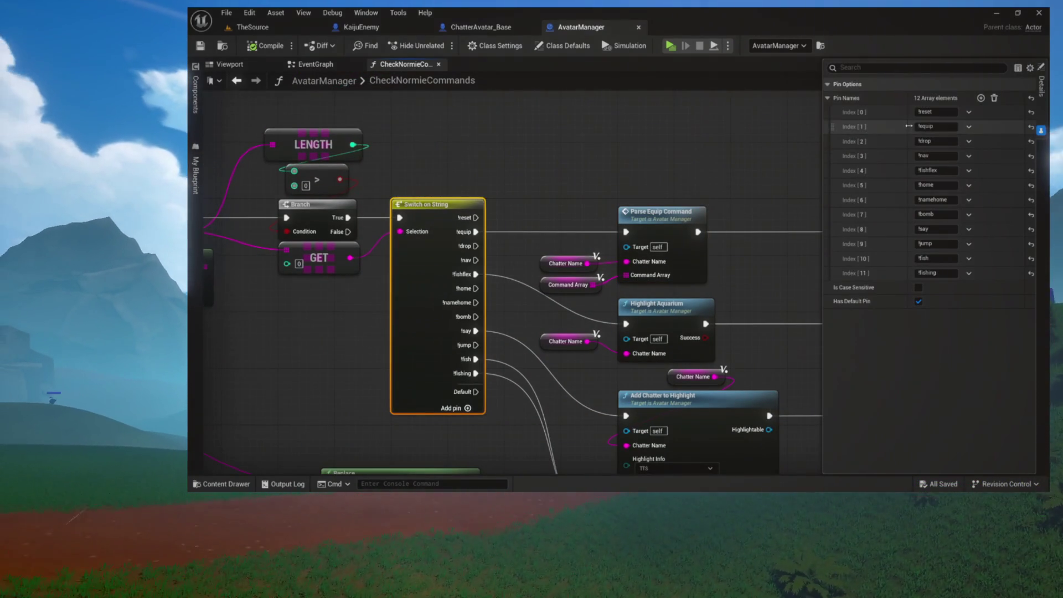
left_click(949, 112)
type("!res")
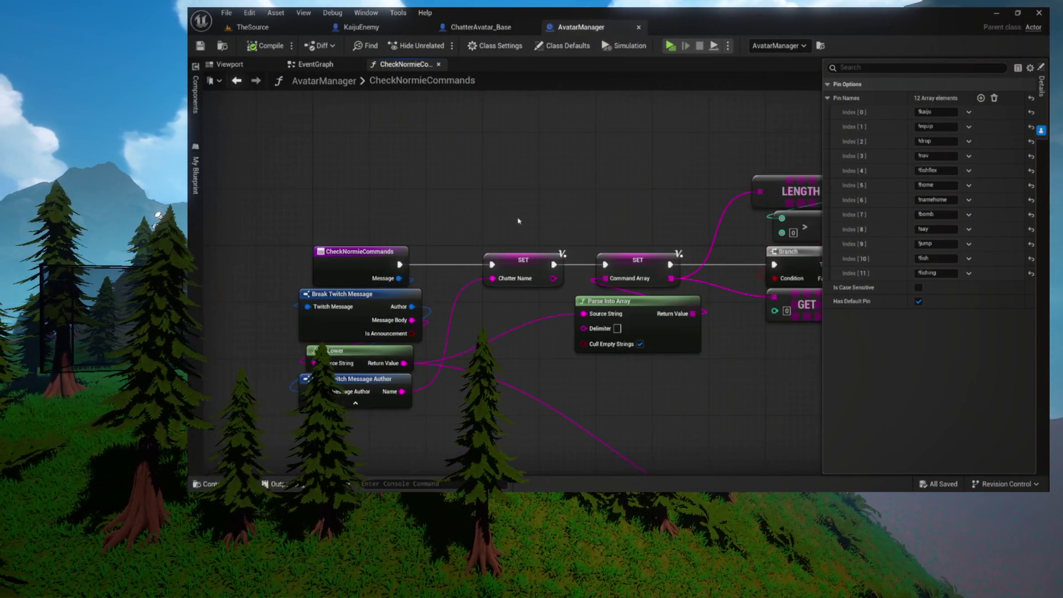
mouse_move(576, 168)
left_mouse_down()
mouse_move(528, 186)
mouse_move(529, 100)
mouse_move(531, 281)
left_mouse_up()
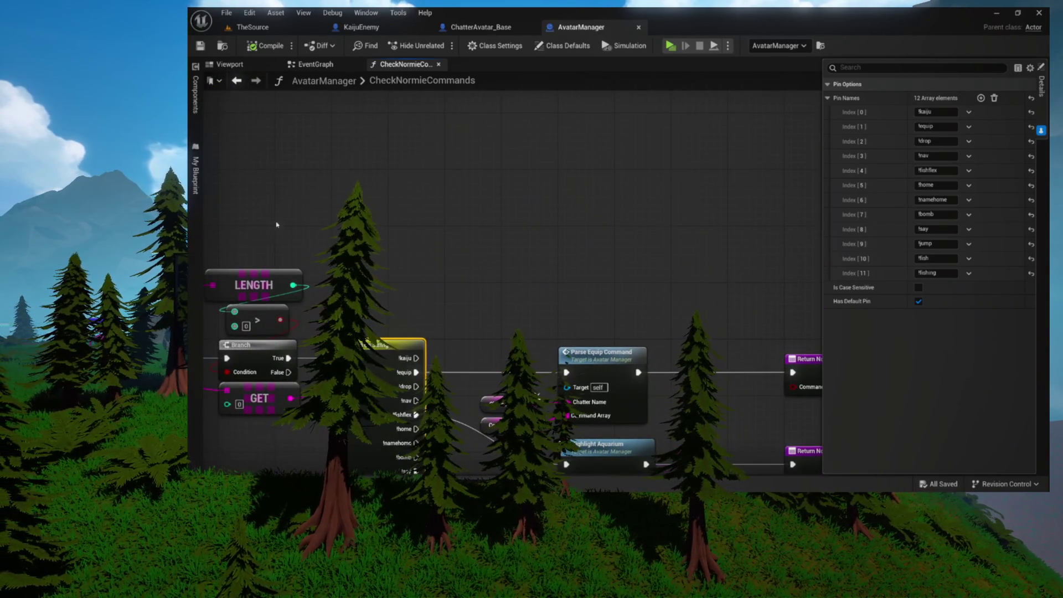
Add a Current Avatars getter with a Find node on the avatar map
right_click(412, 183)
type("get acv")
key("BackSpace")
key("BackSpace")
key("BackSpace")
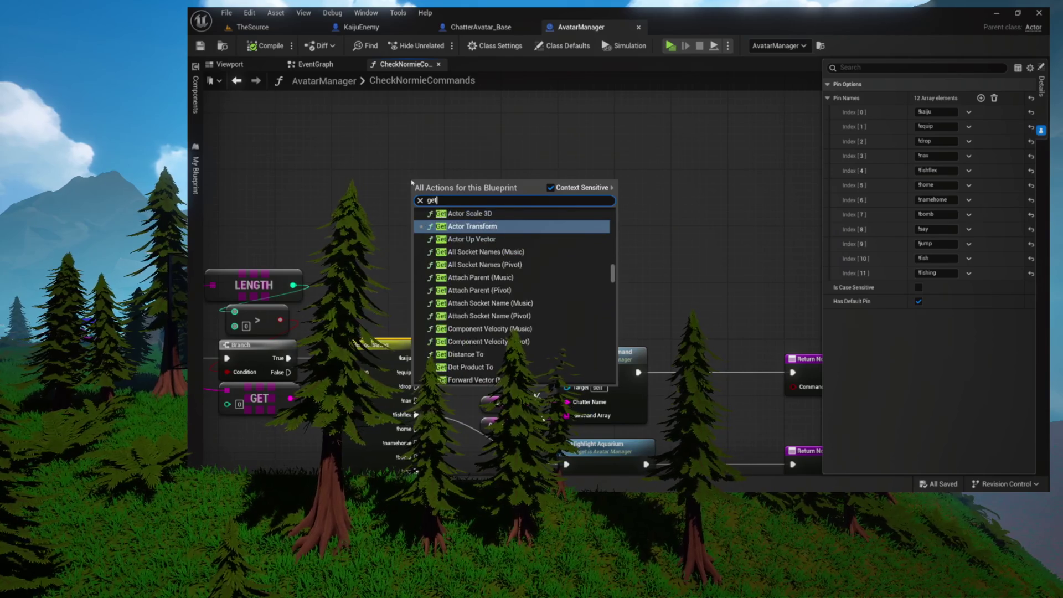
type("avatars")
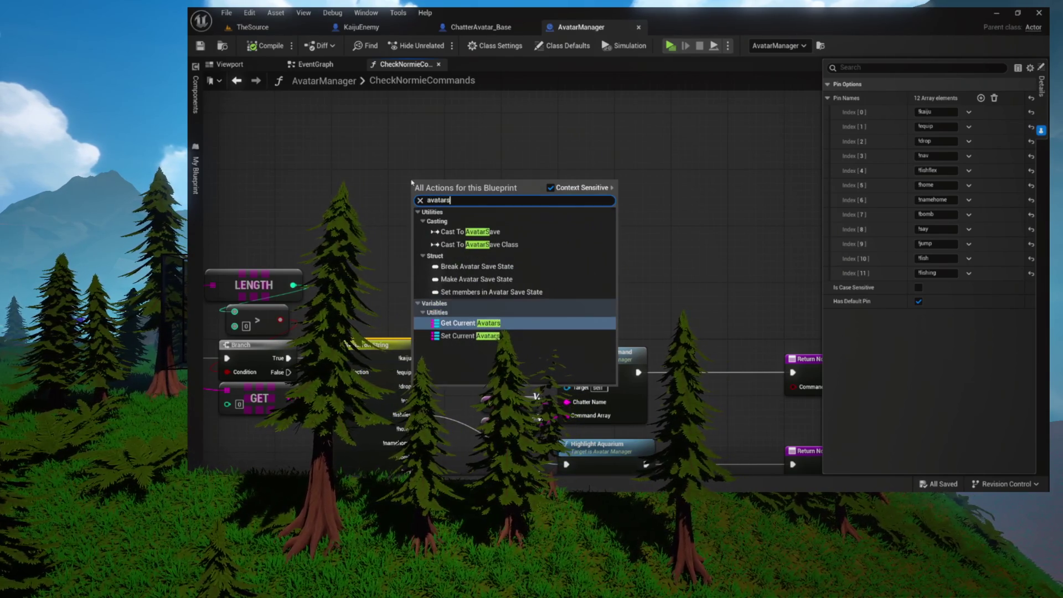
left_click(448, 327)
left_click_drag(460, 185, 516, 183)
type("find")
key("Return")
mouse_move(555, 207)
left_mouse_down()
mouse_move(455, 208)
mouse_move(667, 203)
left_mouse_up()
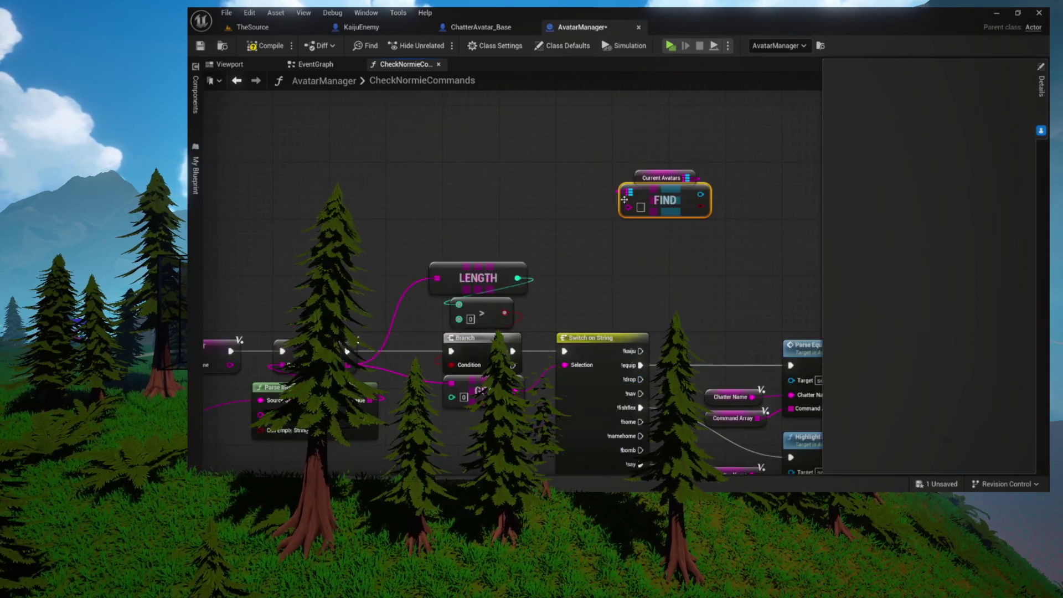
Wire a Chatter Name getter into the Find node's key
scroll(540, 204, "down", 1)
mouse_move(542, 204)
left_mouse_down()
mouse_move(479, 215)
mouse_move(504, 226)
left_mouse_up()
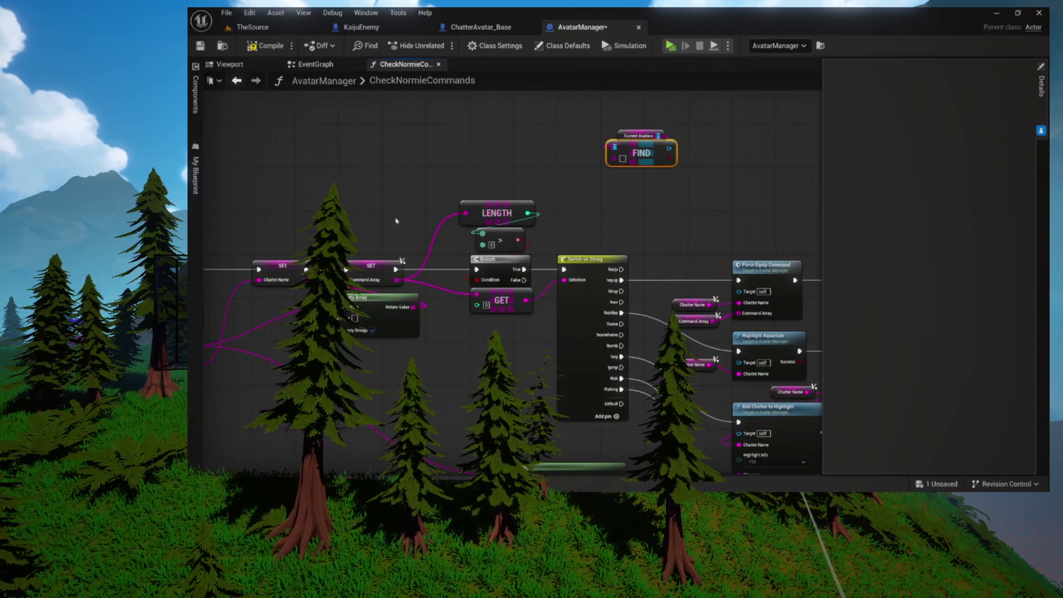
left_click_drag(438, 199, 302, 223)
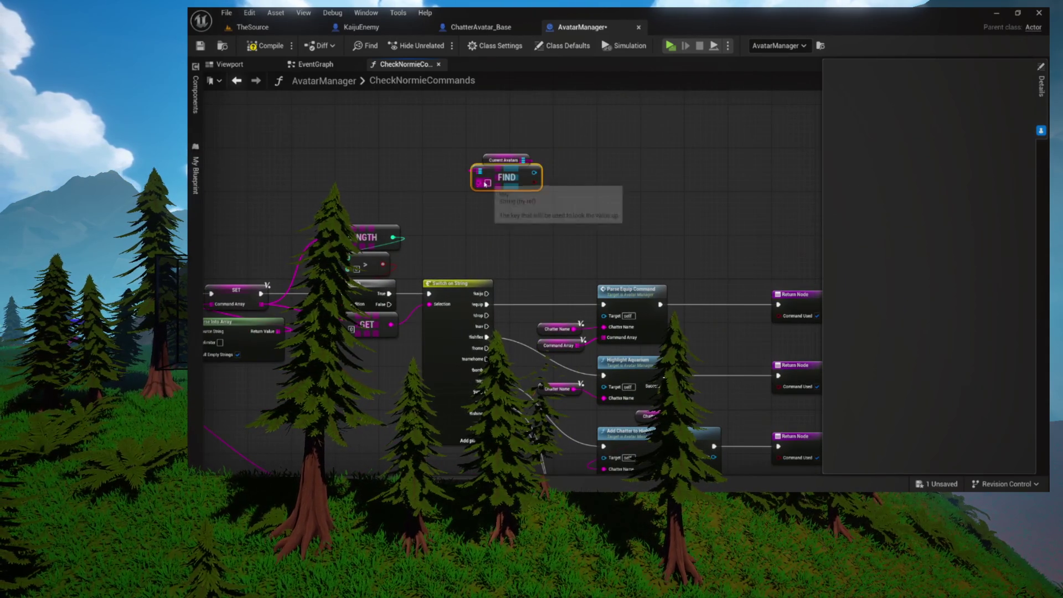
left_click_drag(485, 184, 399, 177)
type("chatter")
key("Return")
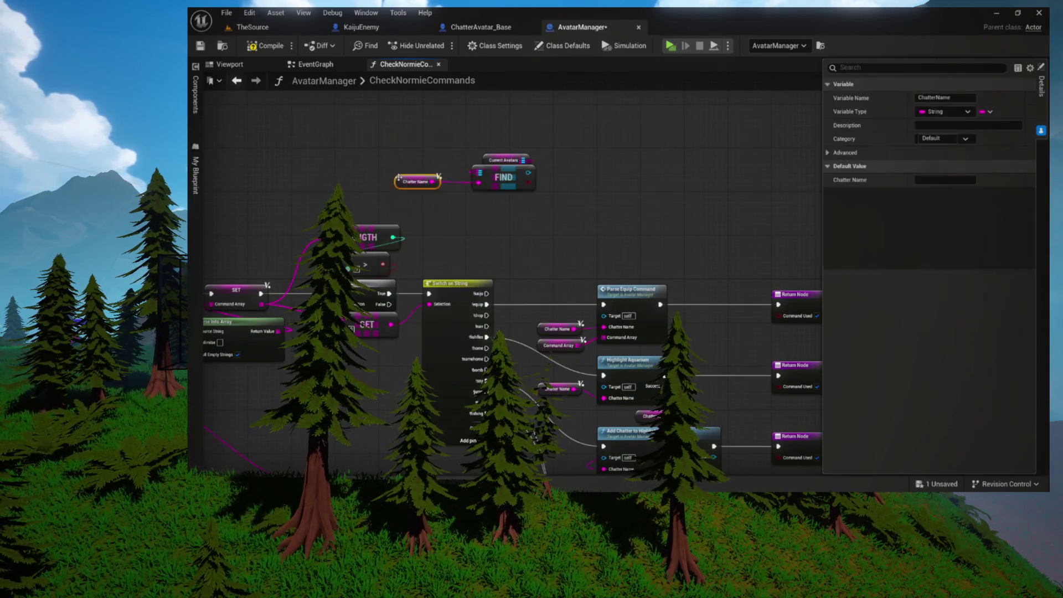
Branch off Find from the !kaiju case and call Set PD on the found avatar when True
scroll(515, 182, "up", 2)
mouse_move(536, 179)
left_mouse_down()
mouse_move(541, 222)
mouse_move(579, 223)
left_mouse_up()
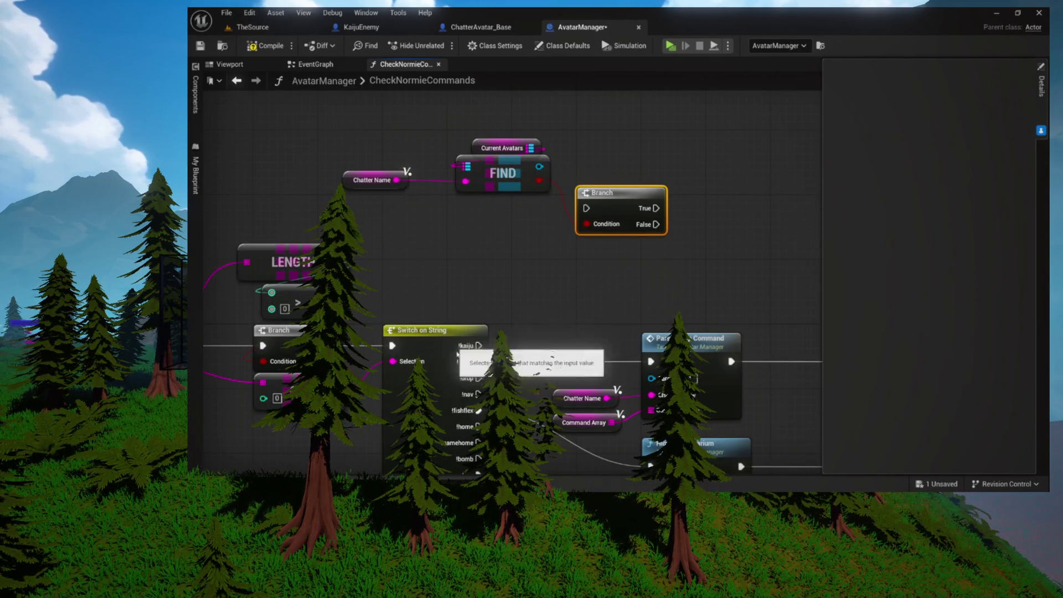
mouse_move(474, 350)
left_mouse_down()
mouse_move(586, 208)
mouse_move(606, 204)
mouse_move(451, 253)
left_mouse_up()
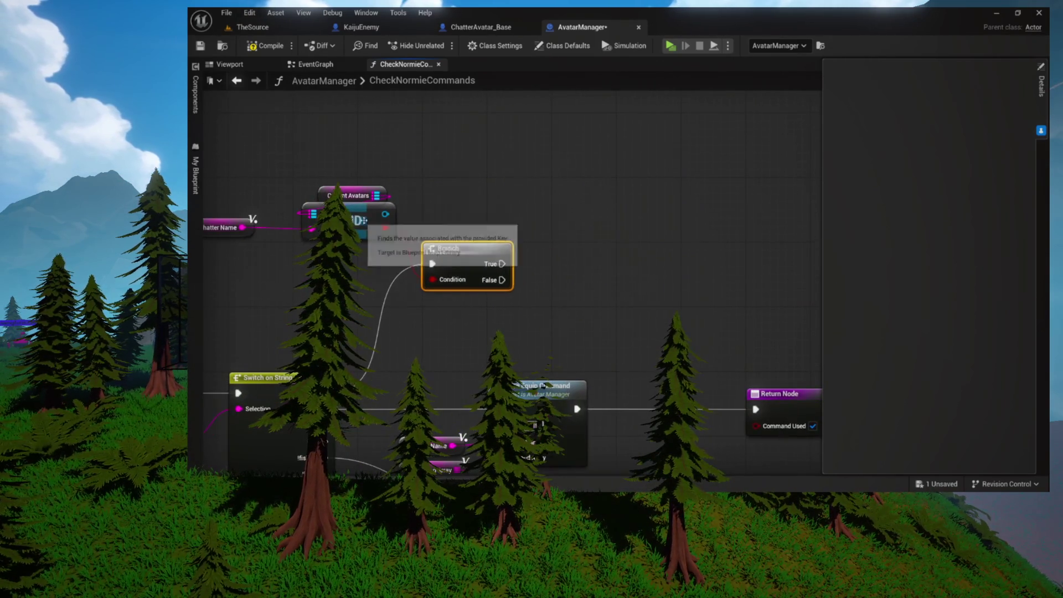
left_click_drag(384, 215, 598, 217)
scroll(692, 332, "down", 3)
mouse_move(502, 263)
left_mouse_down()
mouse_move(545, 263)
mouse_move(602, 239)
mouse_move(579, 241)
left_mouse_up()
Move the Branch and Set PD nodes up and right to tidy the graph
left_click_drag(537, 164, 723, 243)
mouse_move(666, 184)
left_mouse_down()
mouse_move(685, 179)
mouse_move(661, 169)
mouse_move(679, 146)
mouse_move(722, 151)
left_mouse_up()
left_click(646, 216)
mouse_move(647, 216)
left_mouse_down()
mouse_move(539, 240)
mouse_move(496, 283)
left_mouse_up()
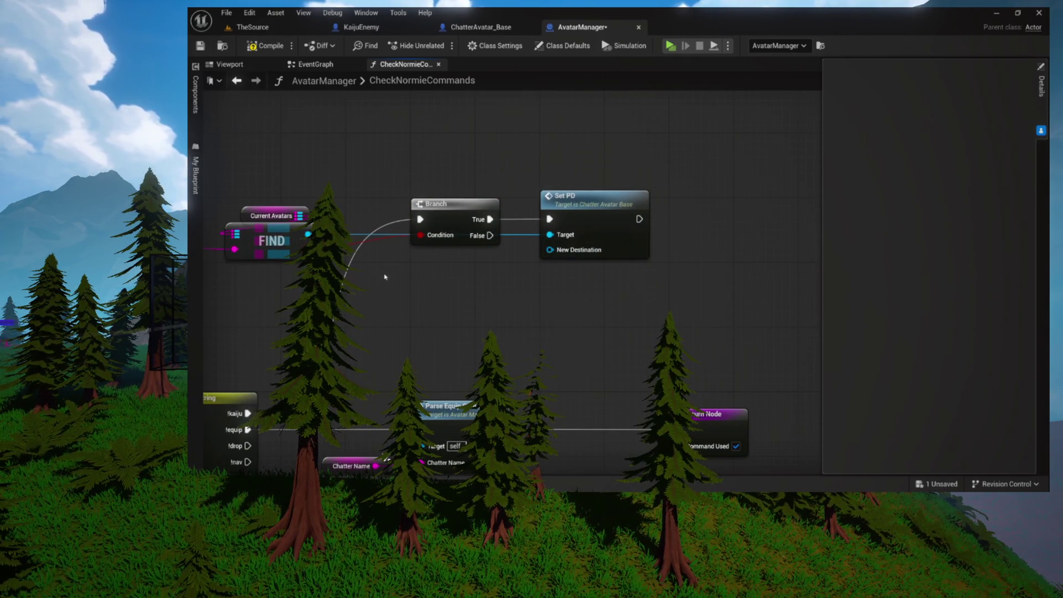
Add a Current Kaiju getter and its Persistent Destination getter
right_click(407, 275)
type("urrent kaiju")
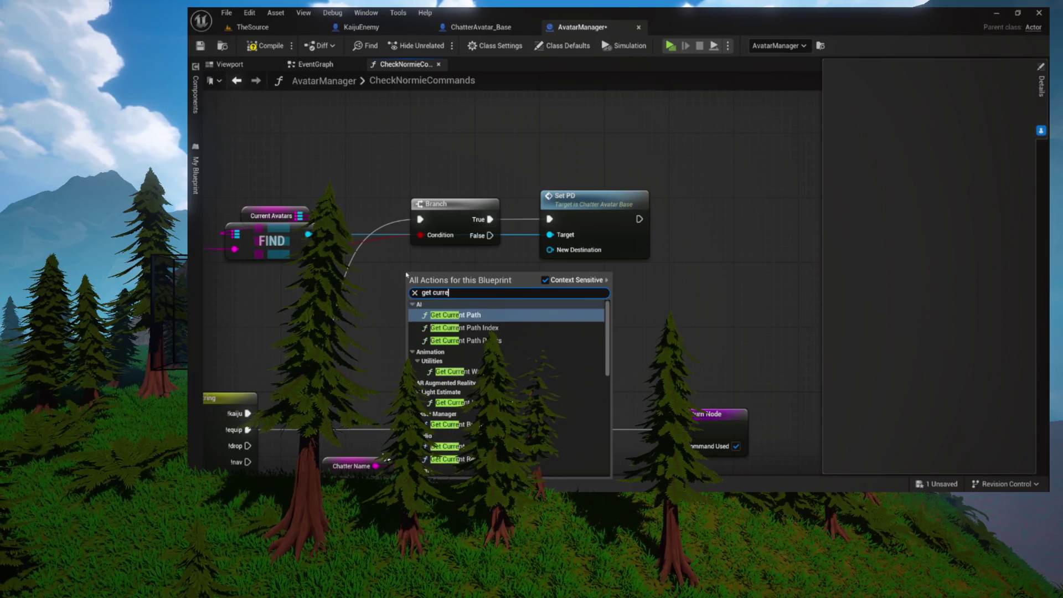
key("Return")
left_click_drag(457, 280, 538, 287)
type("get pr")
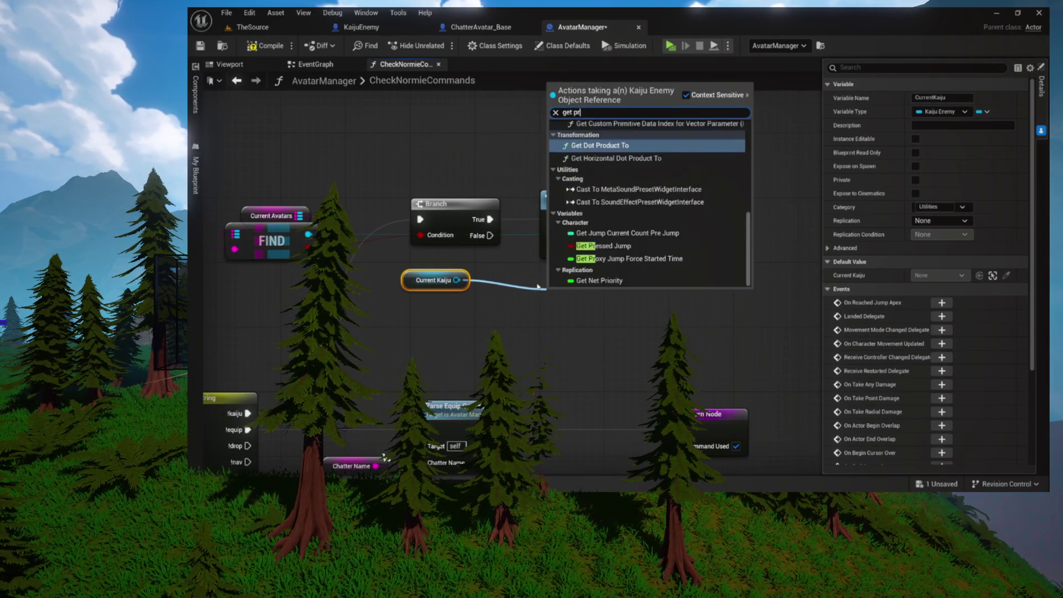
key("BackSpace")
type("ers")
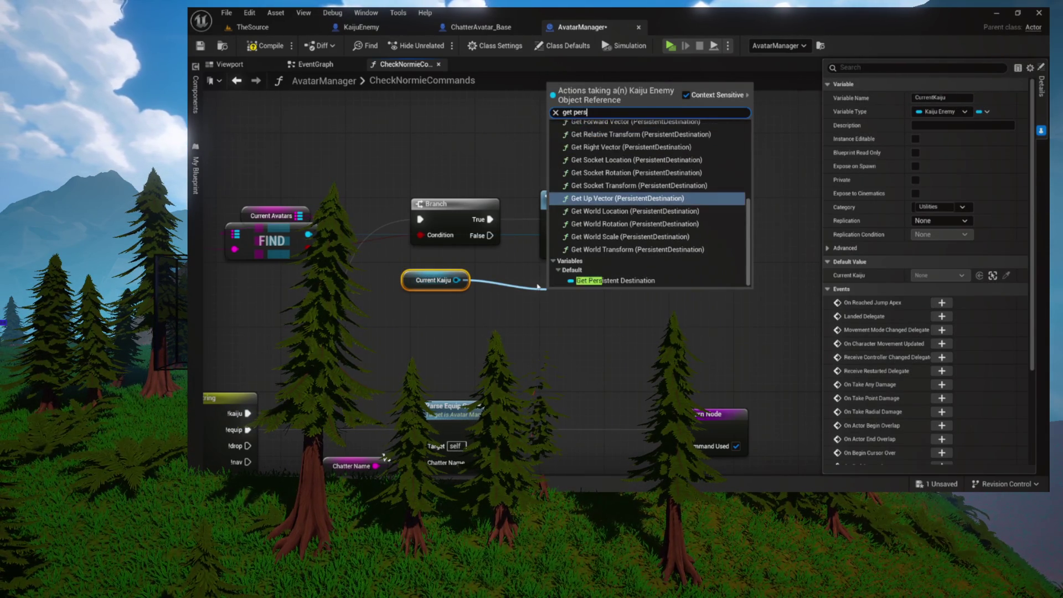
key("Down")
key("Down")
key("Down")
key("Return")
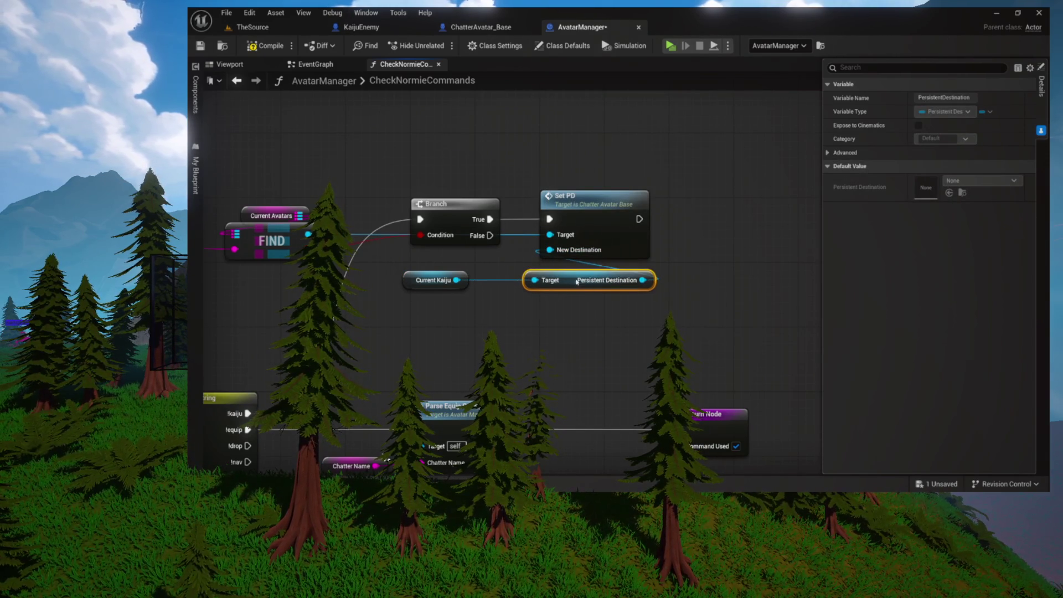
Arrange the Current Kaiju nodes and select Switch on String to check its cases
left_click_drag(578, 281, 576, 297)
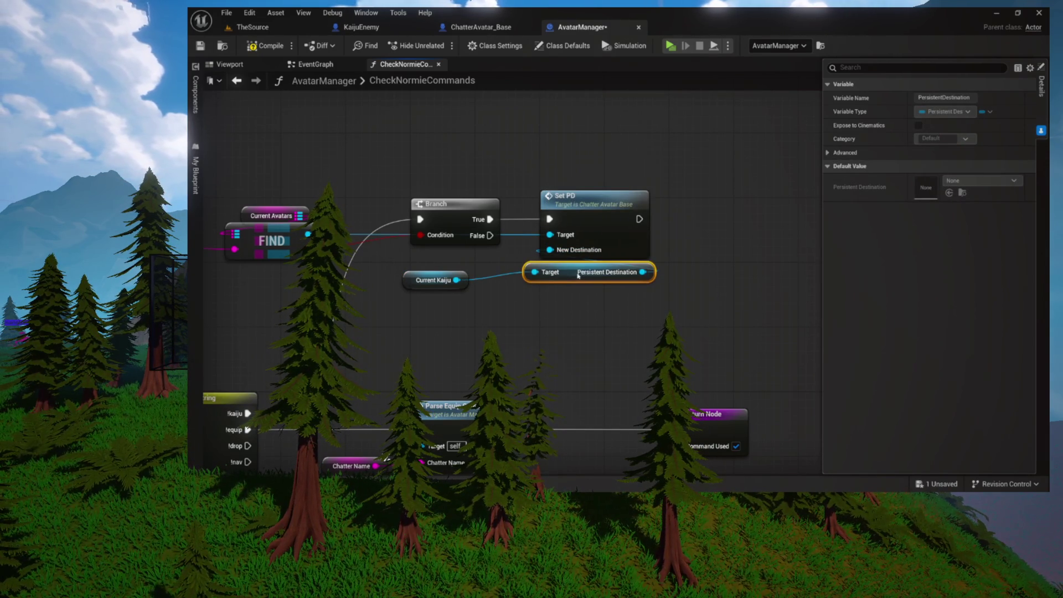
left_click_drag(424, 287, 562, 320)
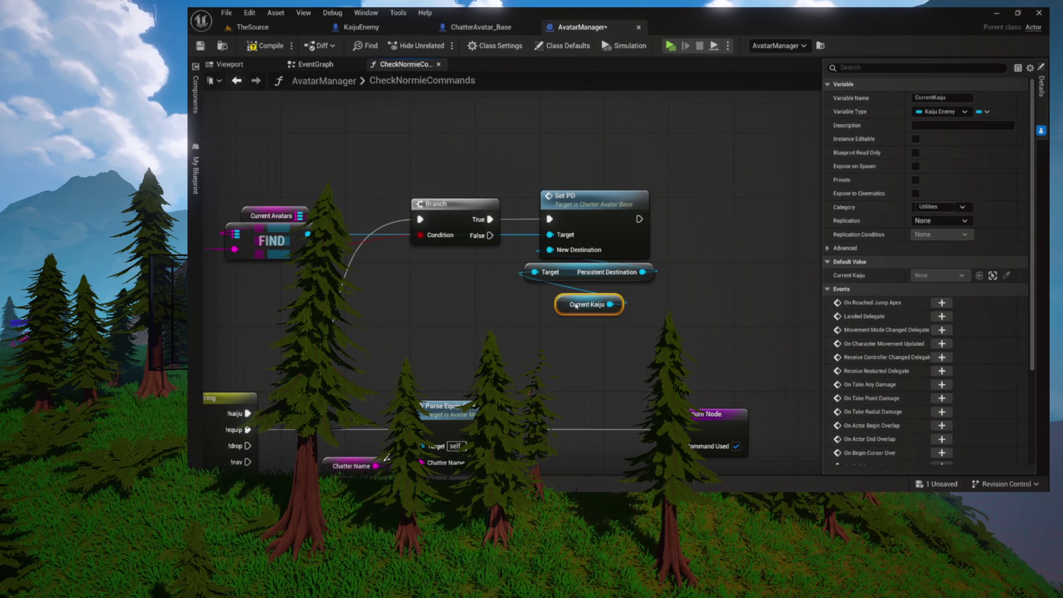
left_click(510, 290)
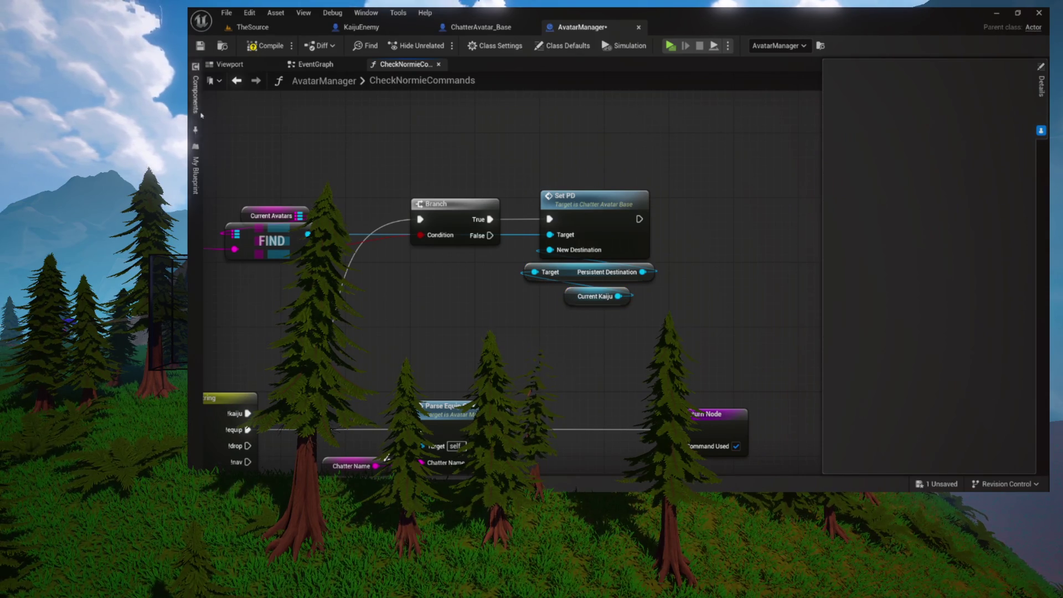
mouse_move(297, 145)
left_mouse_down()
mouse_move(439, 153)
mouse_move(457, 143)
left_mouse_up()
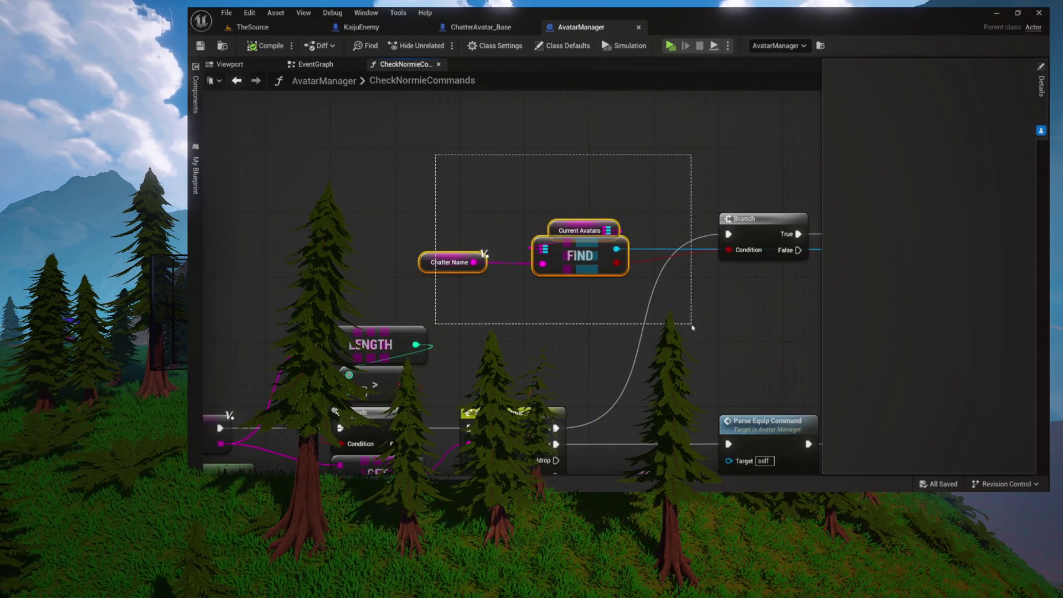
left_click_drag(681, 314, 613, 204)
left_click(458, 335)
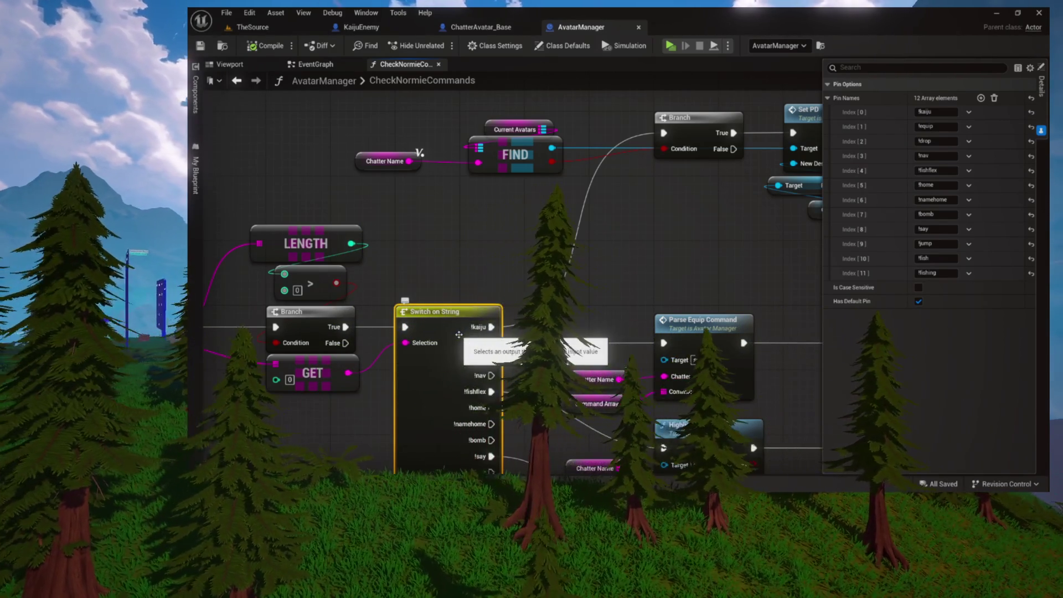
scroll(459, 334, "up", 5)
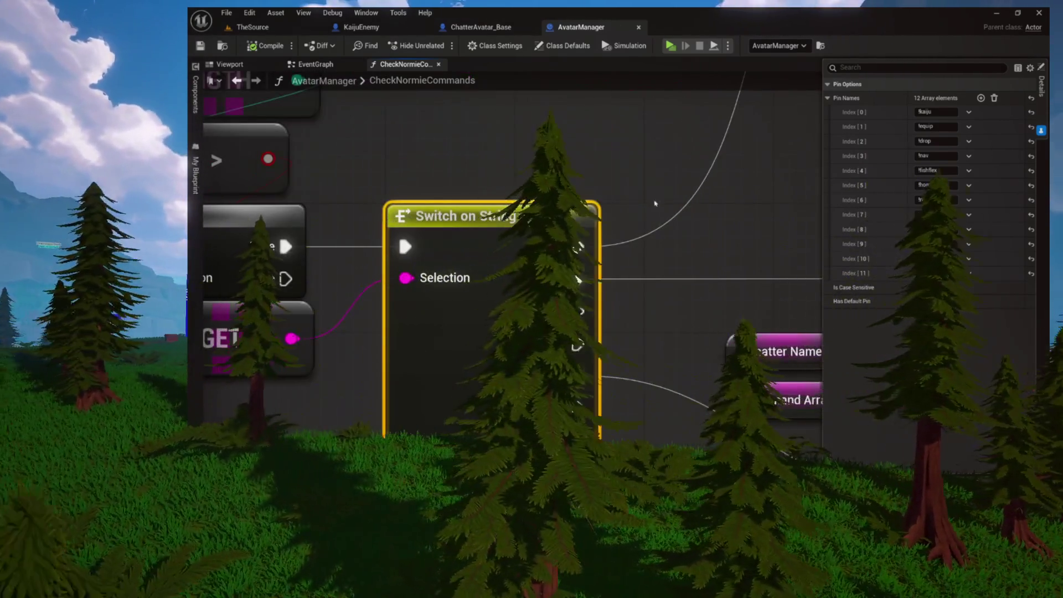
mouse_move(655, 208)
left_mouse_down()
mouse_move(681, 94)
mouse_move(598, 206)
mouse_move(539, 206)
left_mouse_up()
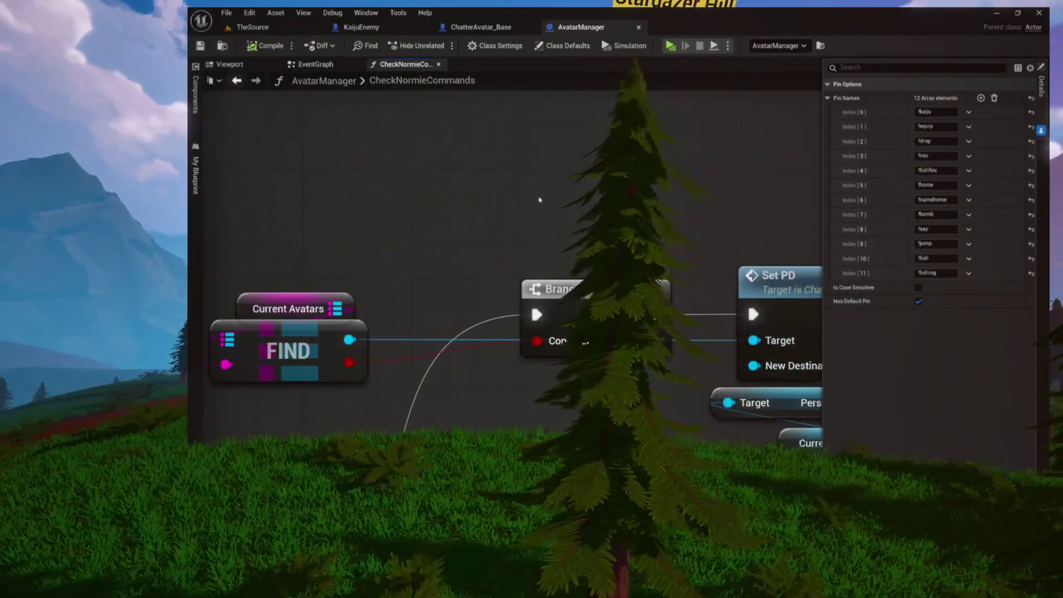
mouse_move(610, 221)
left_mouse_down()
mouse_move(562, 175)
mouse_move(487, 166)
left_mouse_up()
left_click_drag(493, 185, 614, 398)
left_click(431, 211)
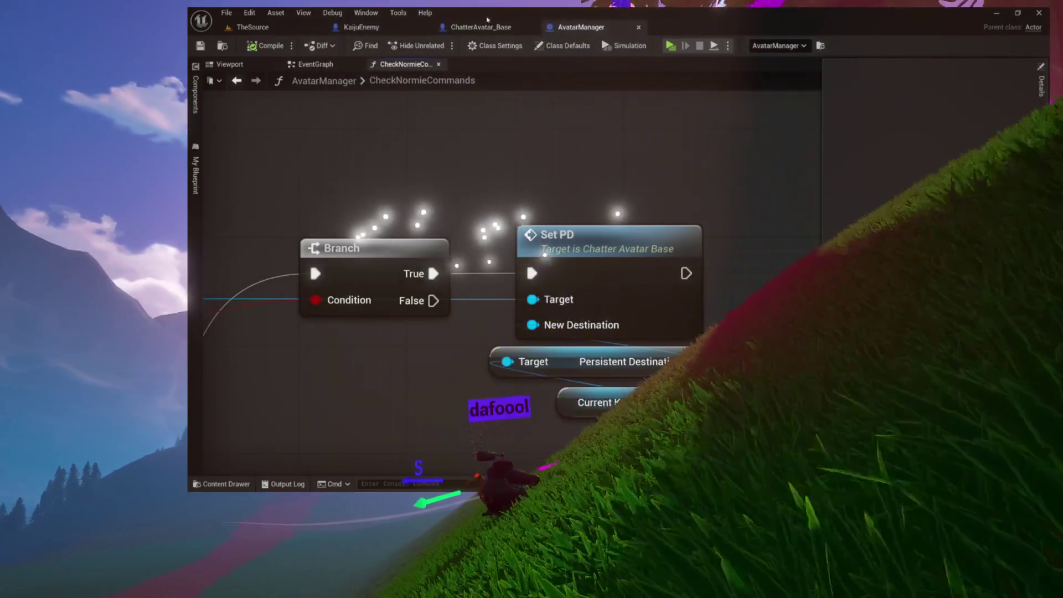
Review ChatterAvatar_Base SetPD and KaijuEnemy GetAttacked graphs, then return to the TheSource level
left_click(487, 28)
left_click(392, 28)
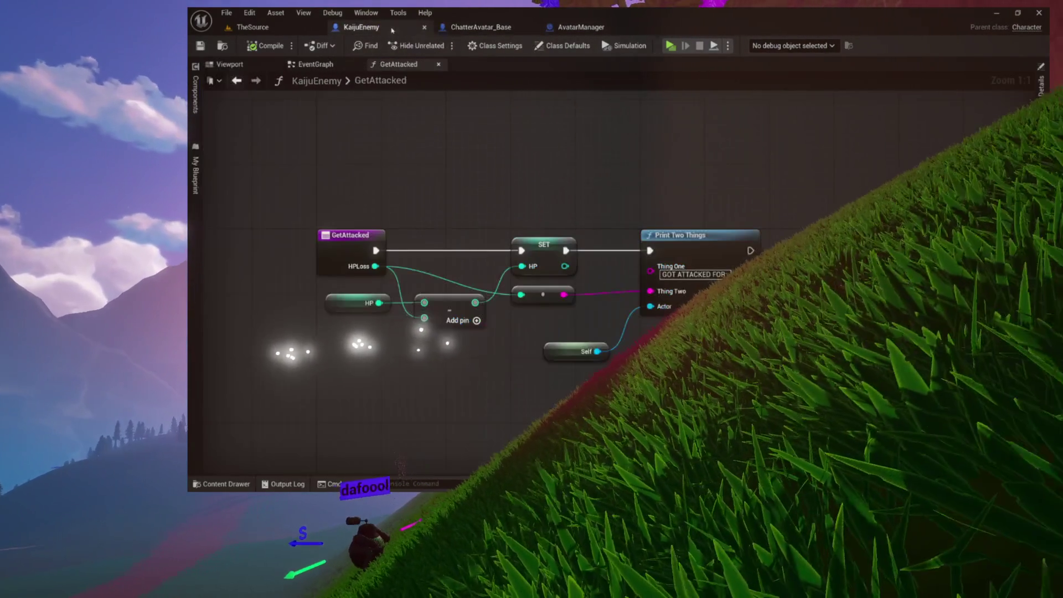
left_click(333, 65)
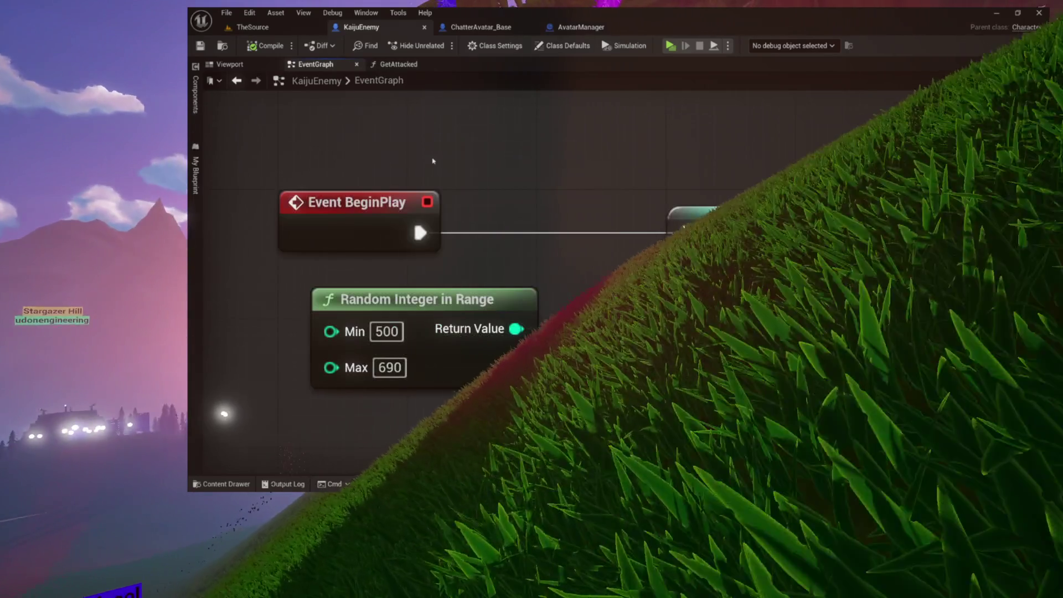
left_click(398, 65)
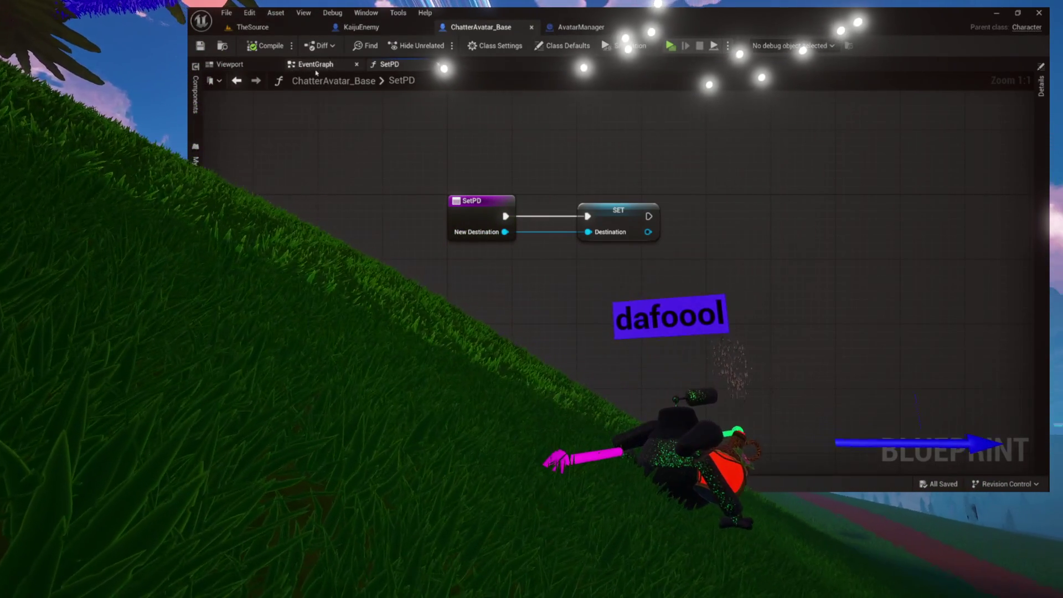
left_click(316, 66)
mouse_move(569, 152)
left_mouse_down()
mouse_move(443, 145)
mouse_move(472, 133)
left_mouse_up()
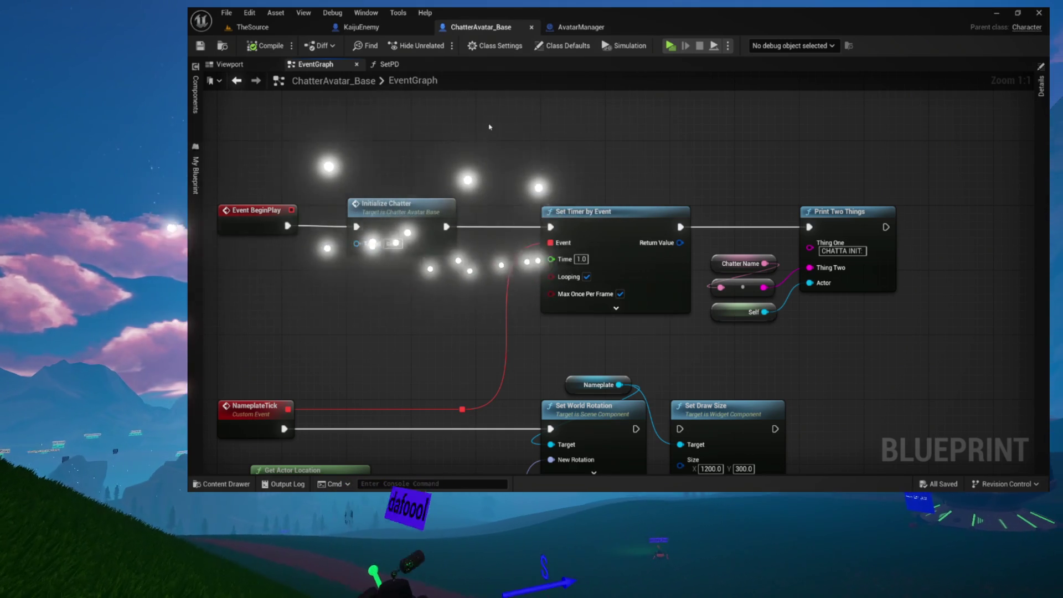
key("ctrl+Tab")
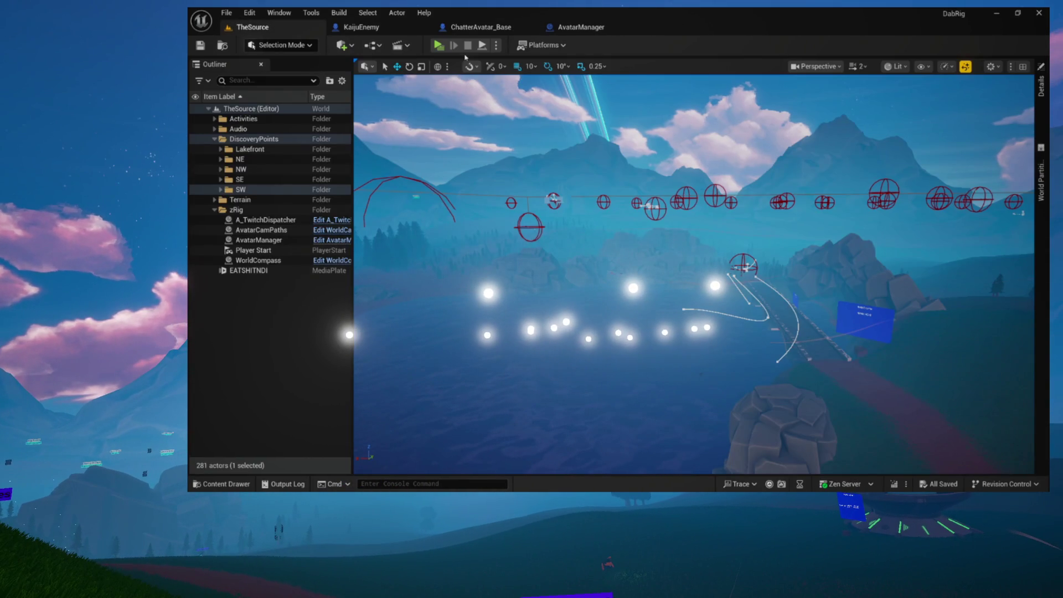
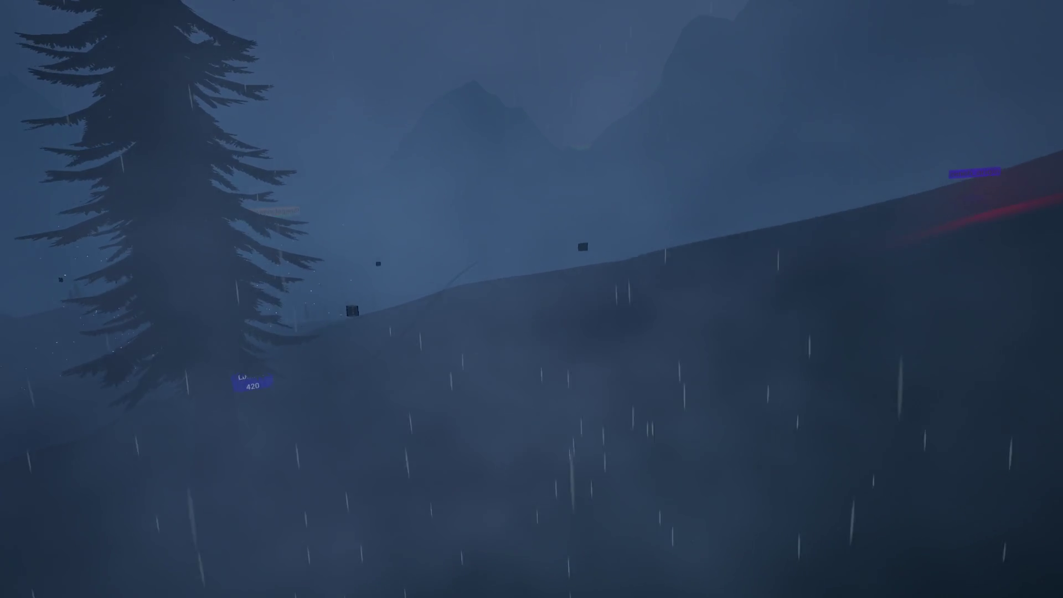
Walk the character up the grassy hill and across the hillside toward the rocky slope
key("w")
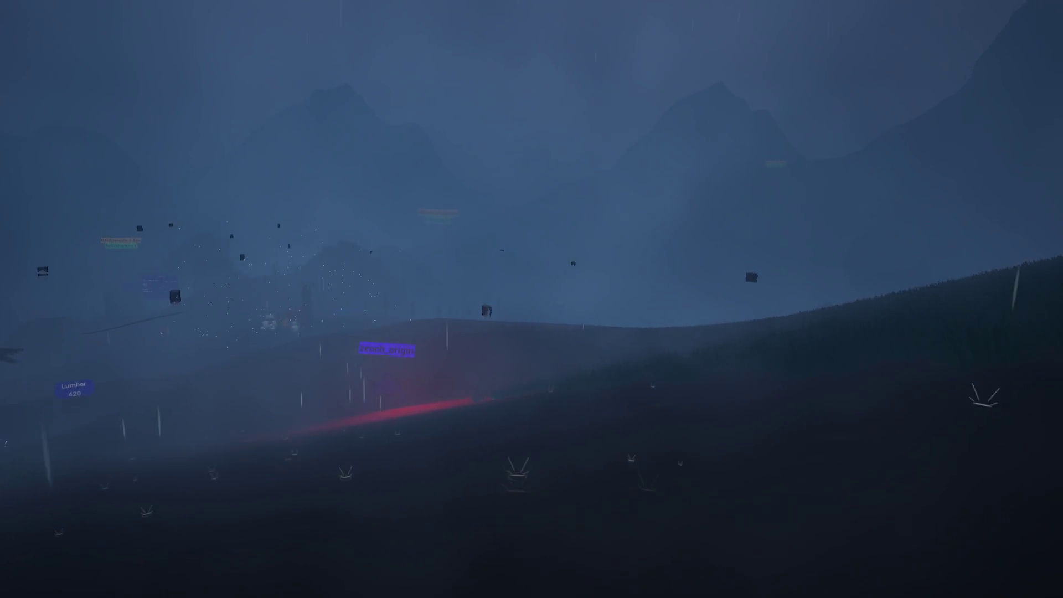
key("w")
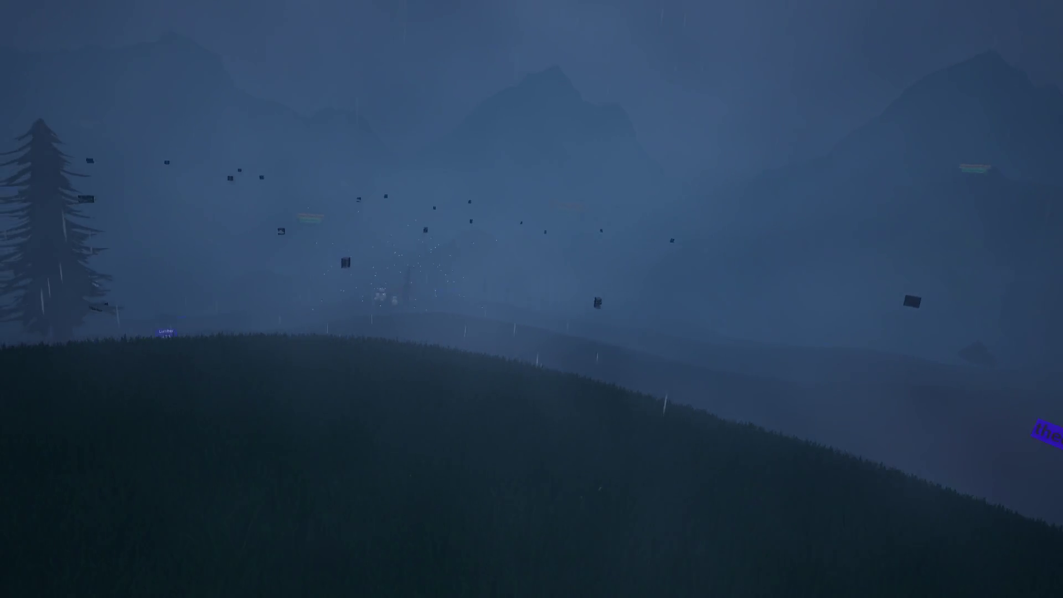
key("w")
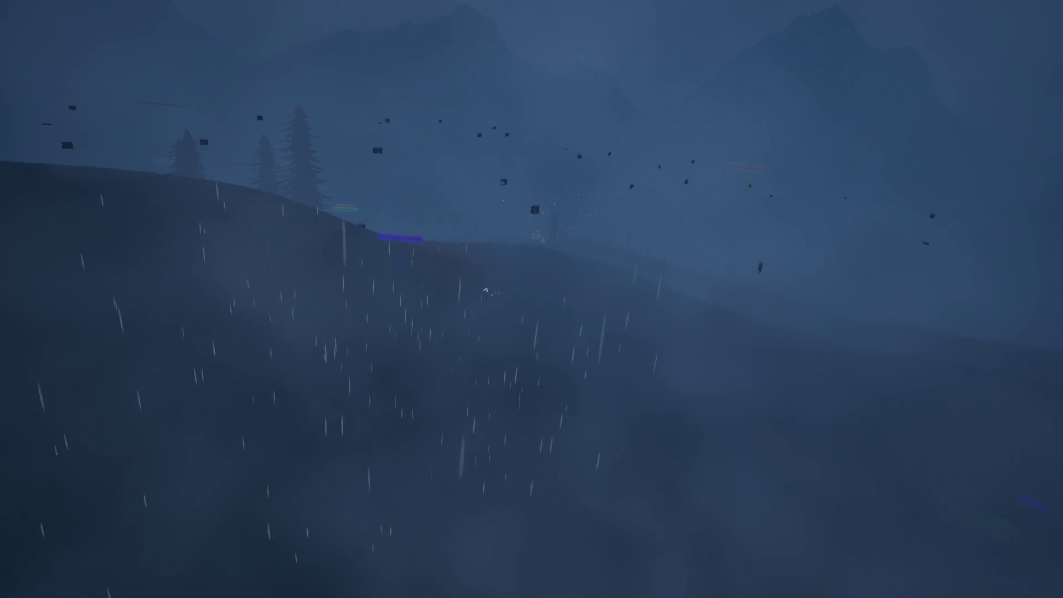
key("w")
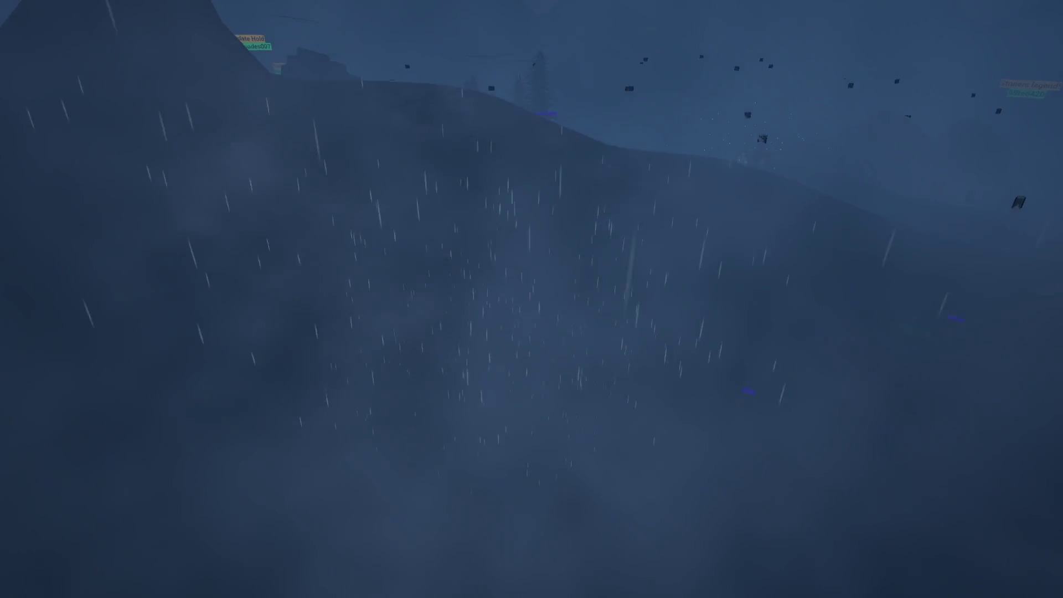
key("w")
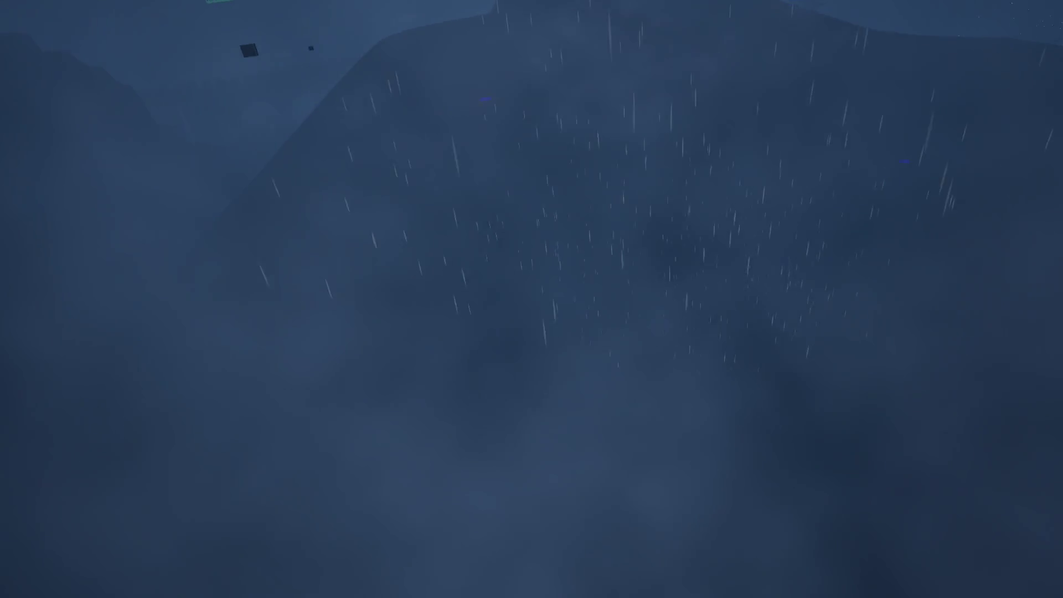
key("w")
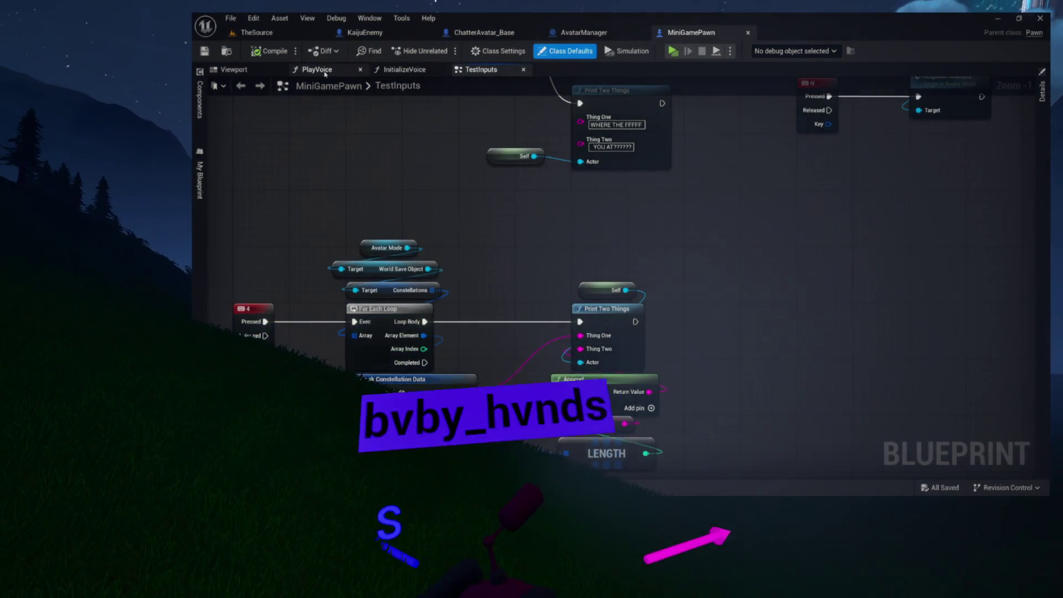
Look over the PlayVoice function graph, nudge the view, then close its tab
left_click(350, 72)
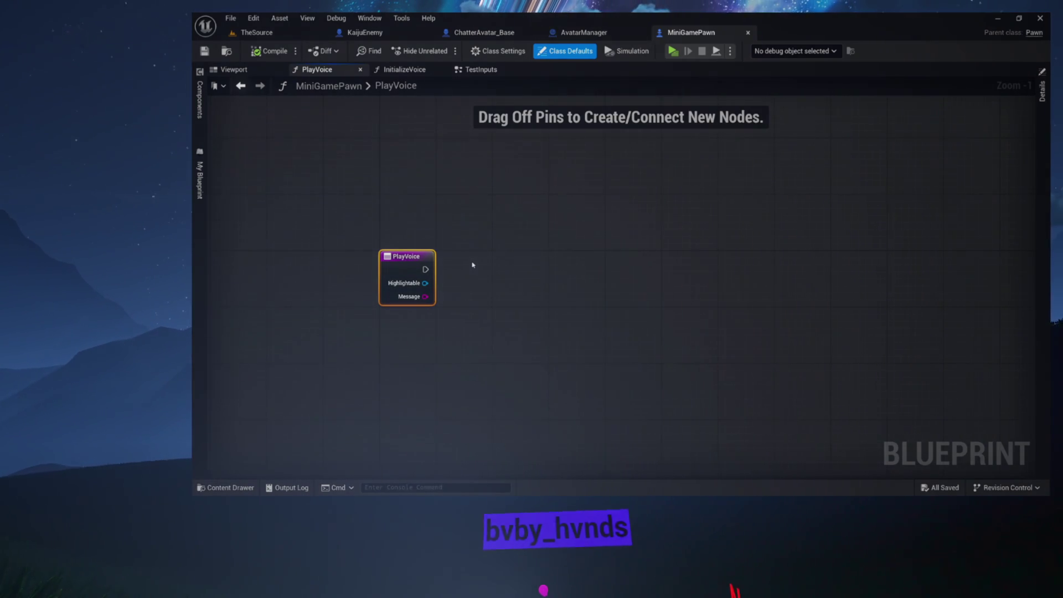
left_click_drag(487, 238, 460, 231)
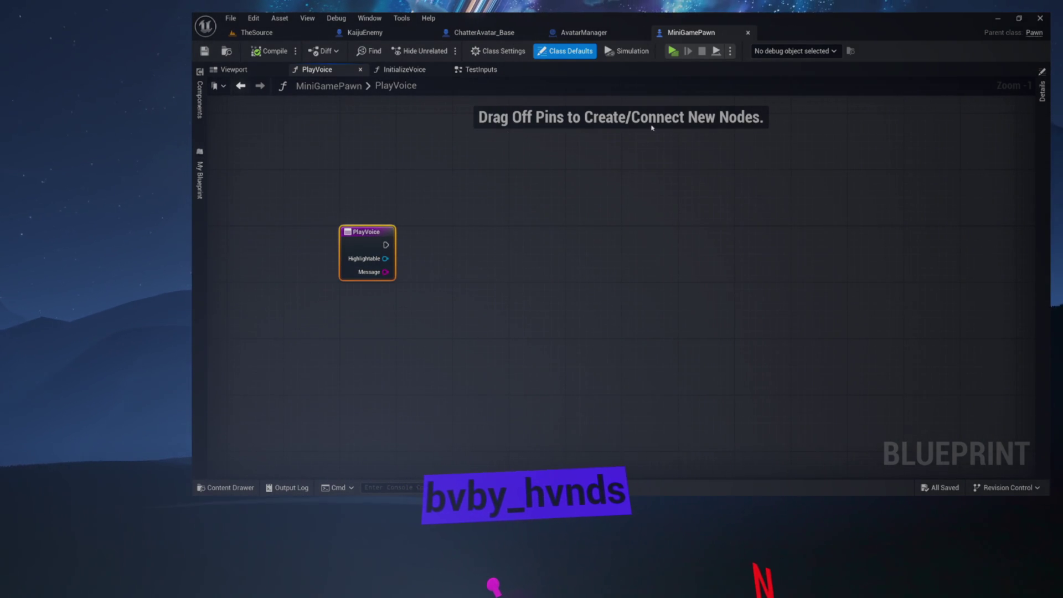
left_click(361, 71)
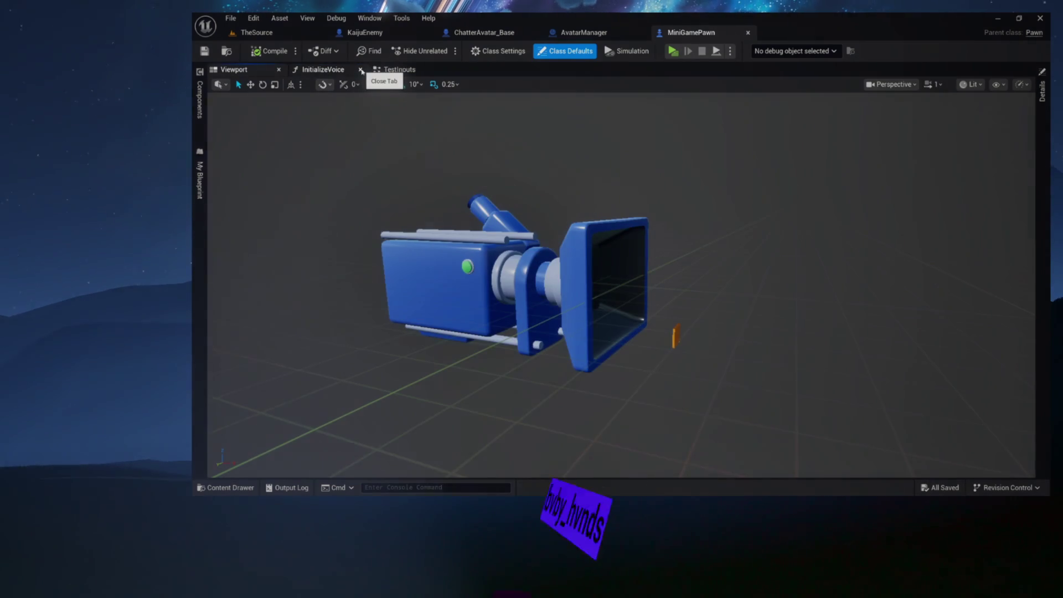
Close the InitializeVoice graph and the MiniGamePawn blueprint
left_click(361, 70)
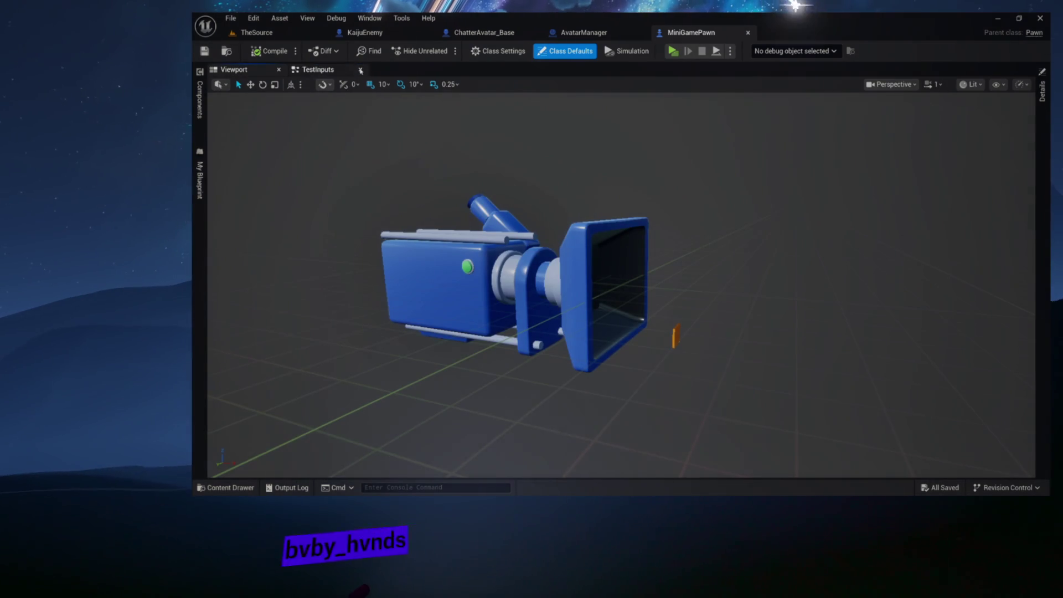
left_click(748, 33)
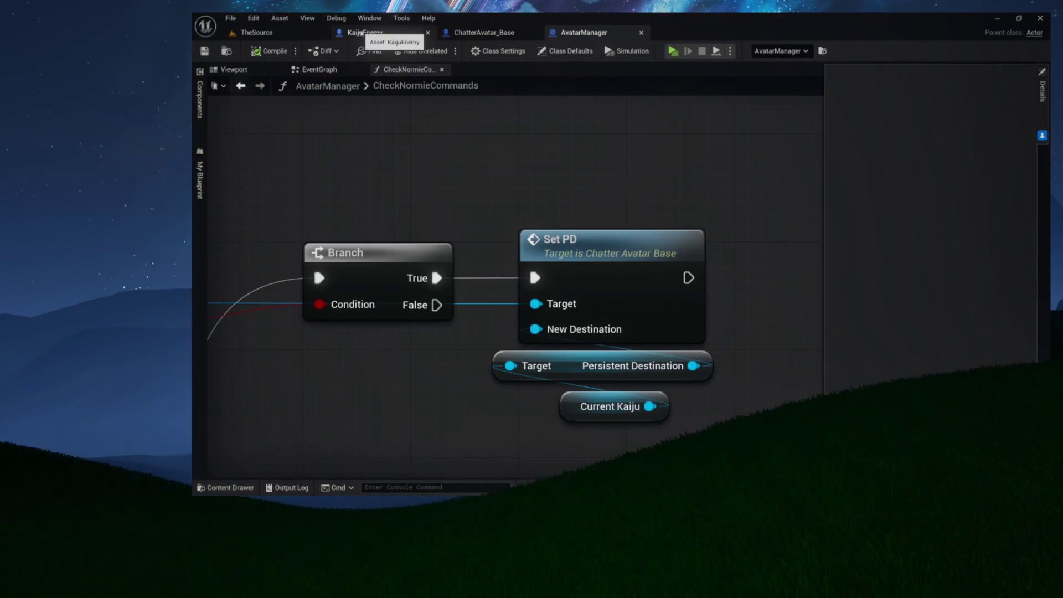
left_click(279, 19)
Return to TheSource level and start the Dab Rig Preview play session
left_click(254, 32)
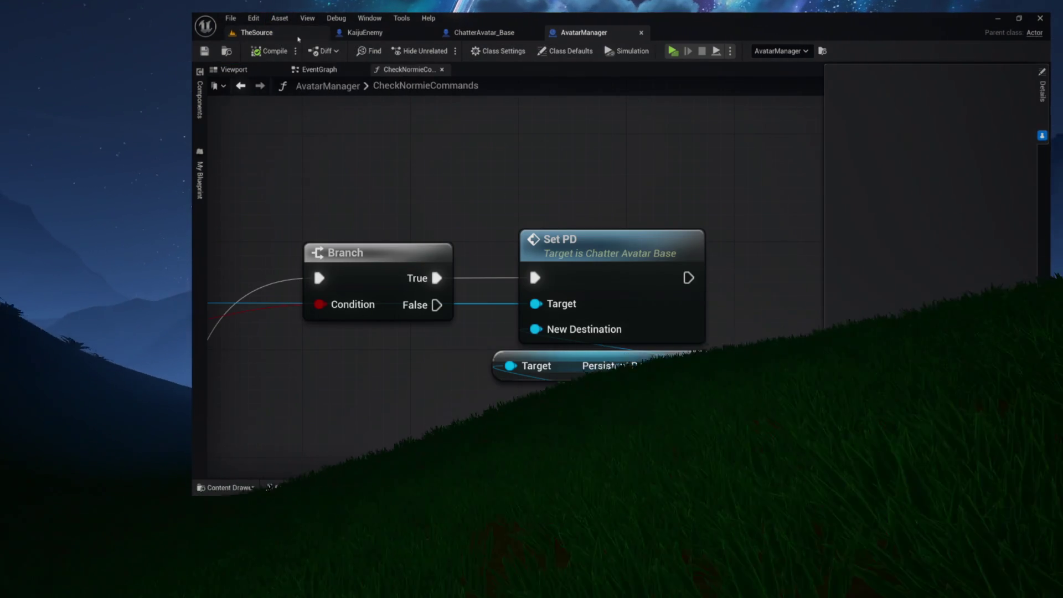
left_click(253, 32)
left_click(441, 50)
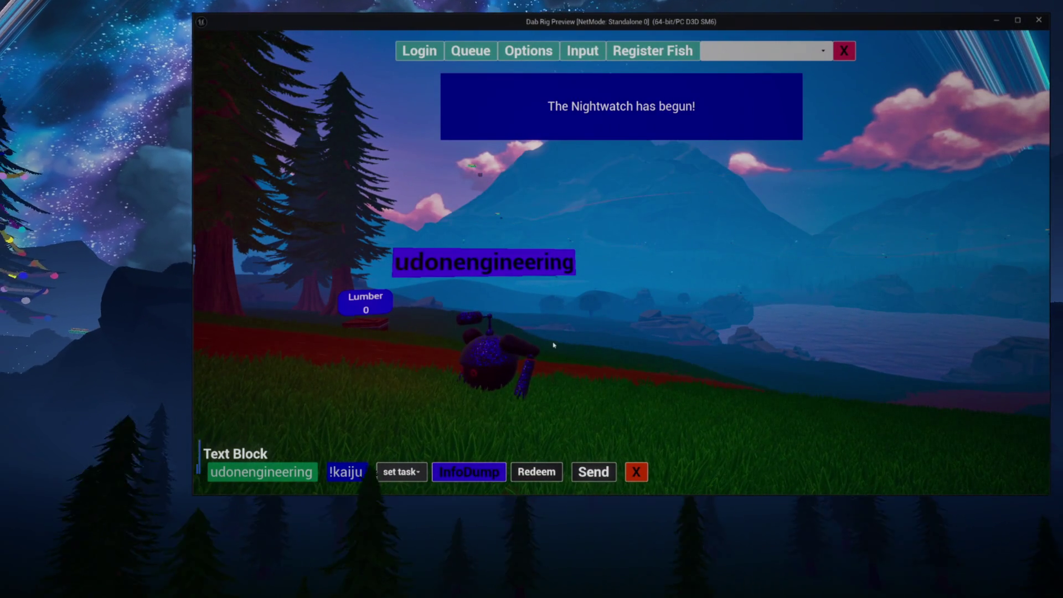
Stop the Dab Rig Preview play session and go back to the level editor
key("Escape")
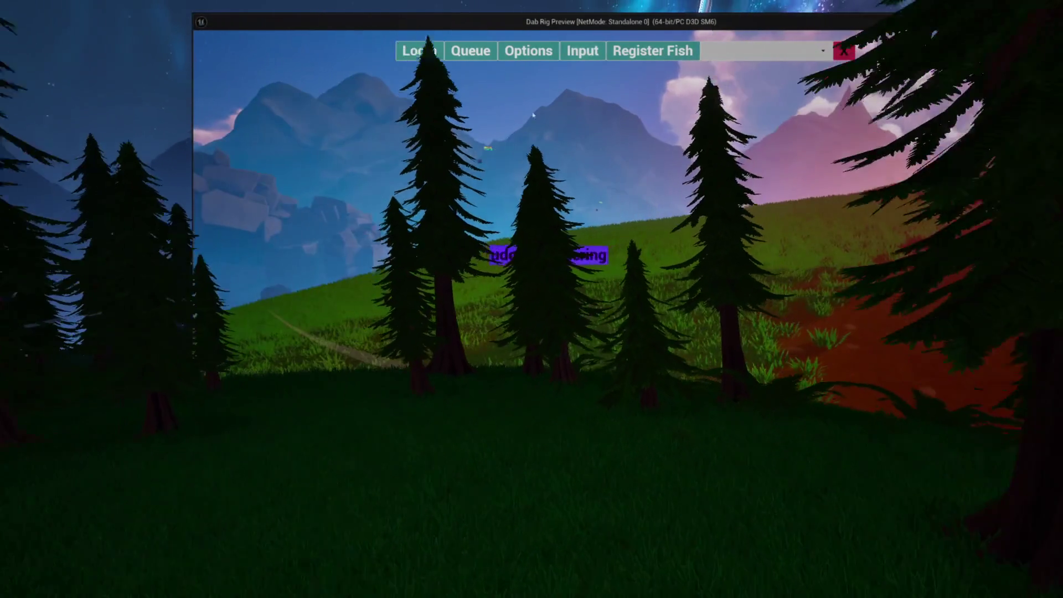
key("Escape")
In ChatterAvatar_Base, dock the SetPD graph beside EventGraph and add Print Two Things after SET
left_click(482, 32)
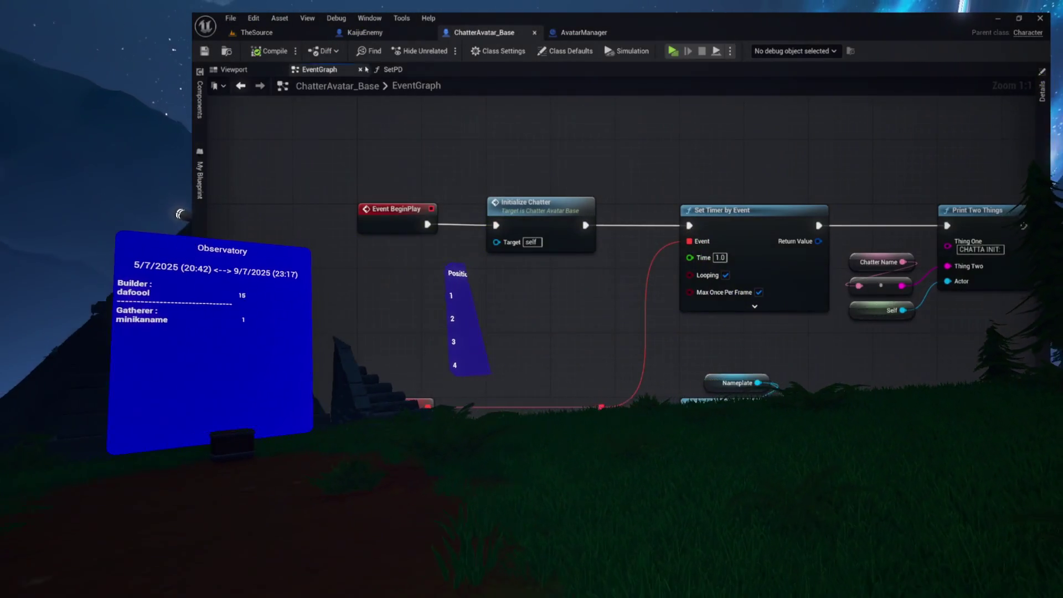
left_click_drag(393, 69, 324, 296)
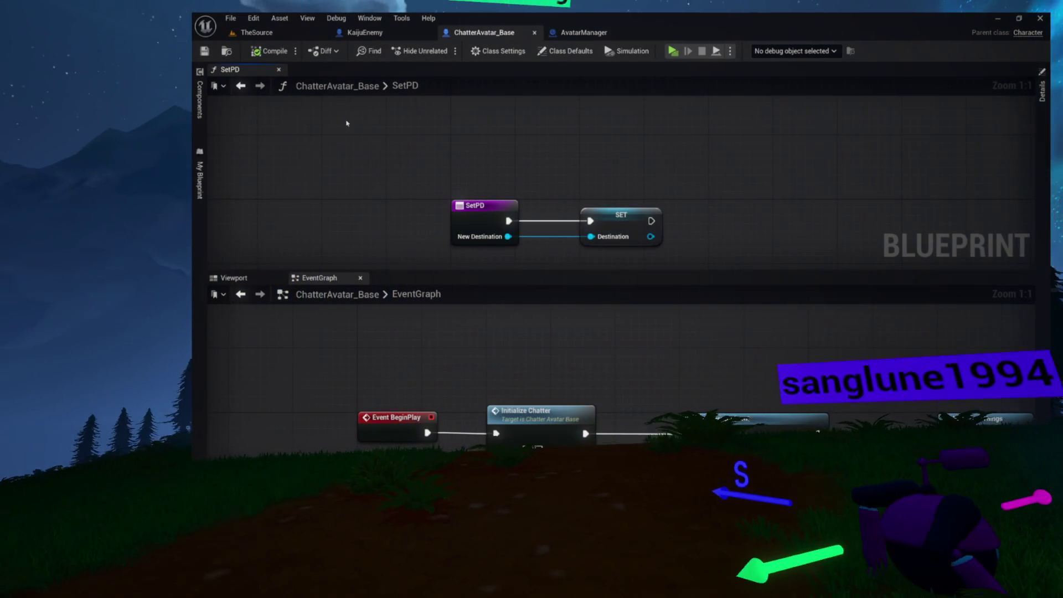
mouse_move(230, 69)
left_mouse_down()
mouse_move(406, 148)
mouse_move(474, 161)
mouse_move(487, 205)
mouse_move(437, 74)
left_mouse_up()
left_click_drag(496, 158, 782, 356)
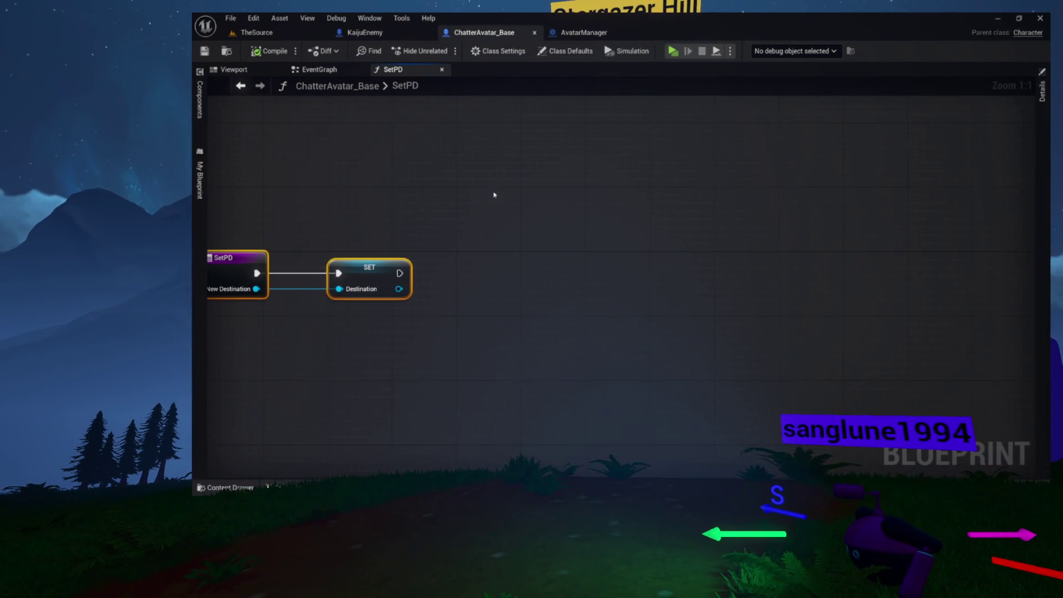
left_click_drag(407, 271, 574, 203)
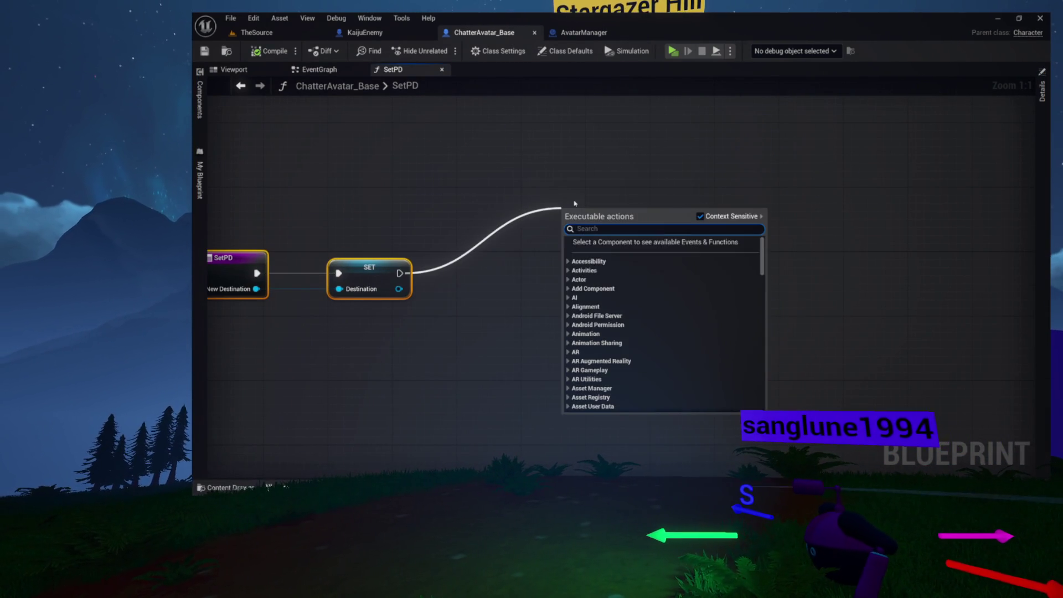
type("printa")
key("Return")
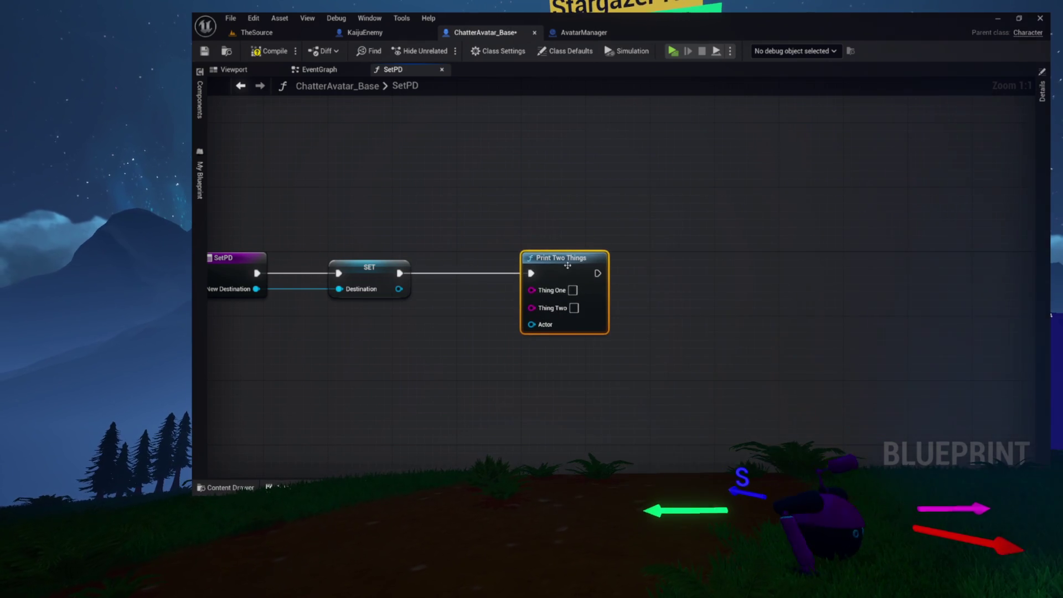
Wire a Self reference into the Print Two Things Actor input
left_click_drag(286, 287, 443, 278)
left_click_drag(689, 314, 434, 329)
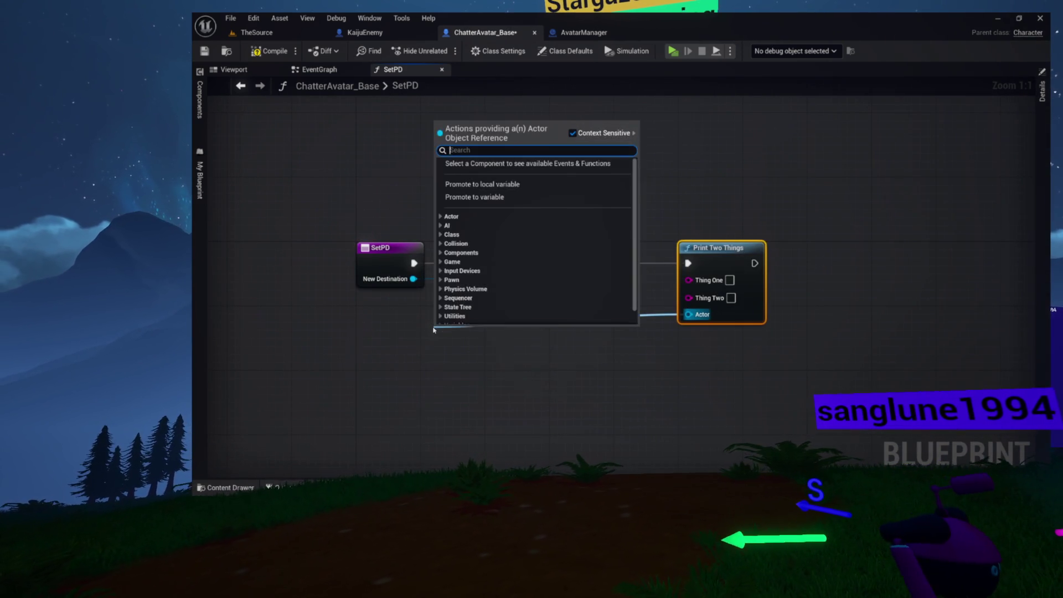
type("lf")
key("Return")
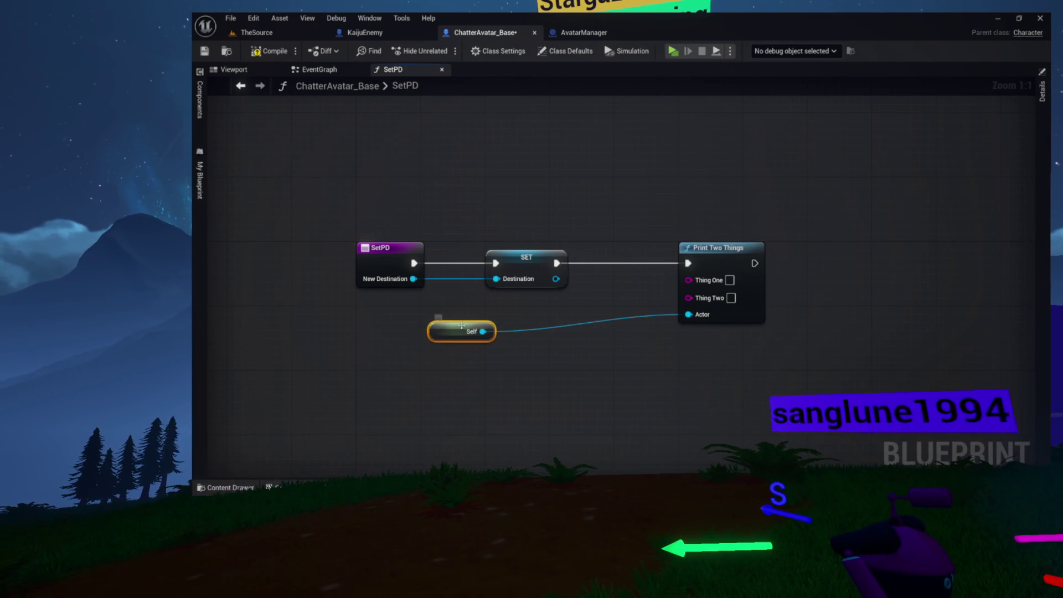
left_click_drag(585, 368, 649, 384)
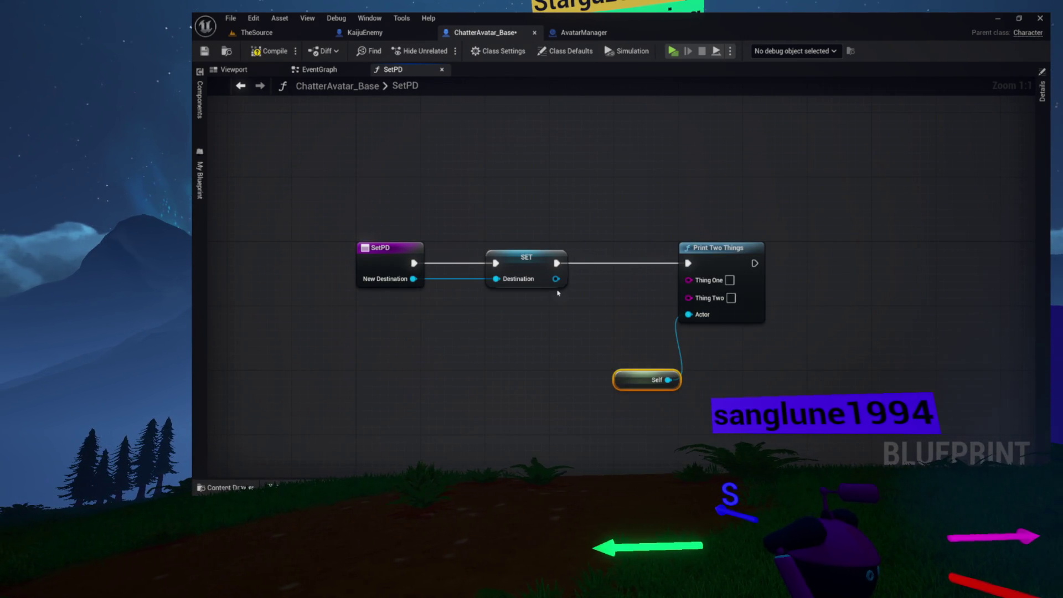
Feed Get Owner → Get Display Name into Thing Two, compile, and return to TheSource
left_click_drag(530, 313, 452, 317)
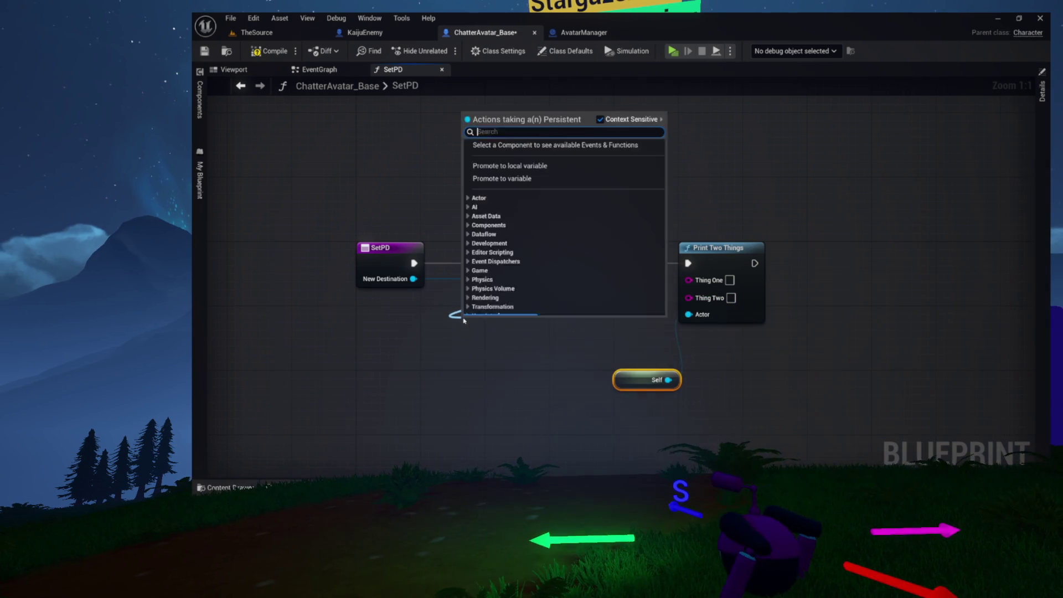
type("get owner")
key("Return")
left_click_drag(553, 343, 662, 326)
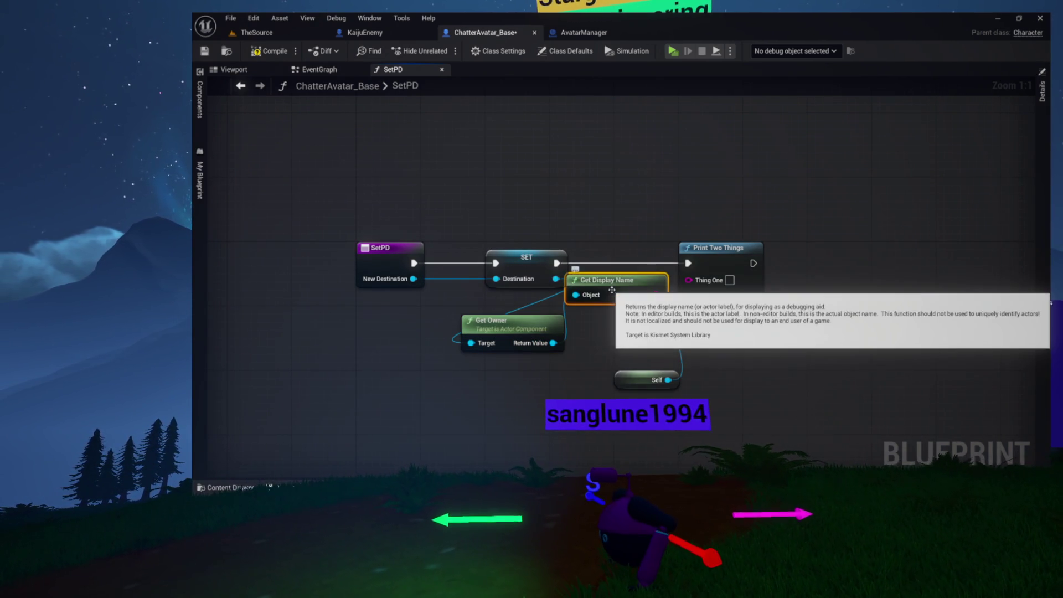
left_click_drag(610, 290, 530, 364)
left_click_drag(557, 330, 486, 350)
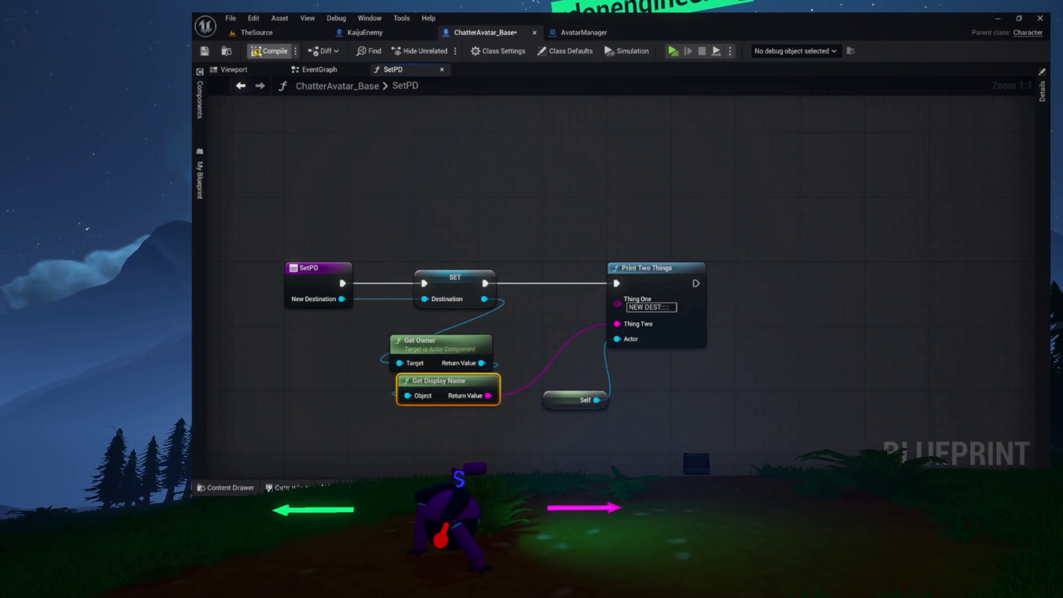
left_click(258, 52)
left_click(273, 35)
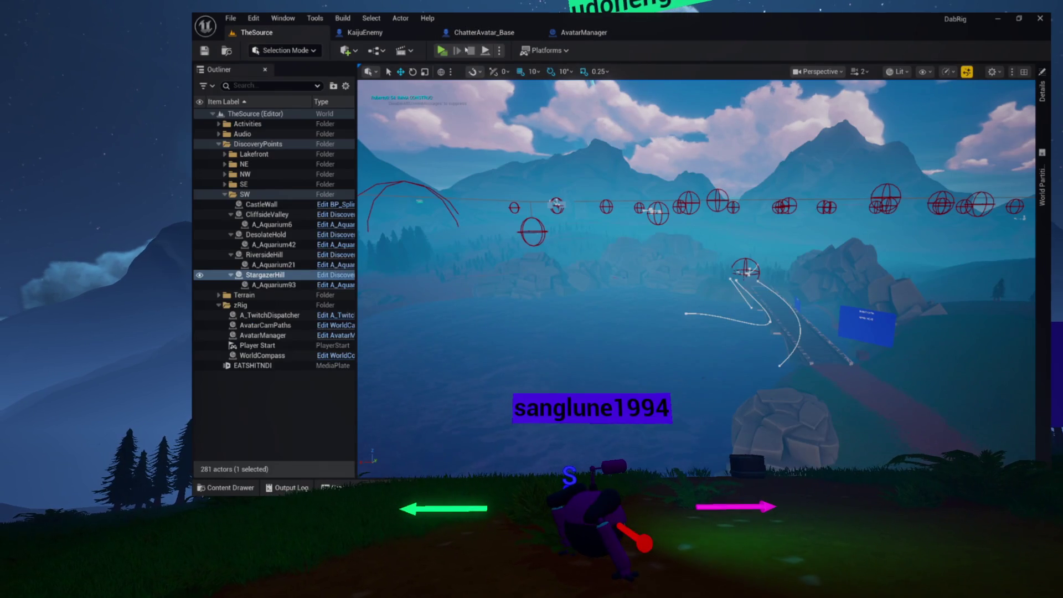
left_click(453, 50)
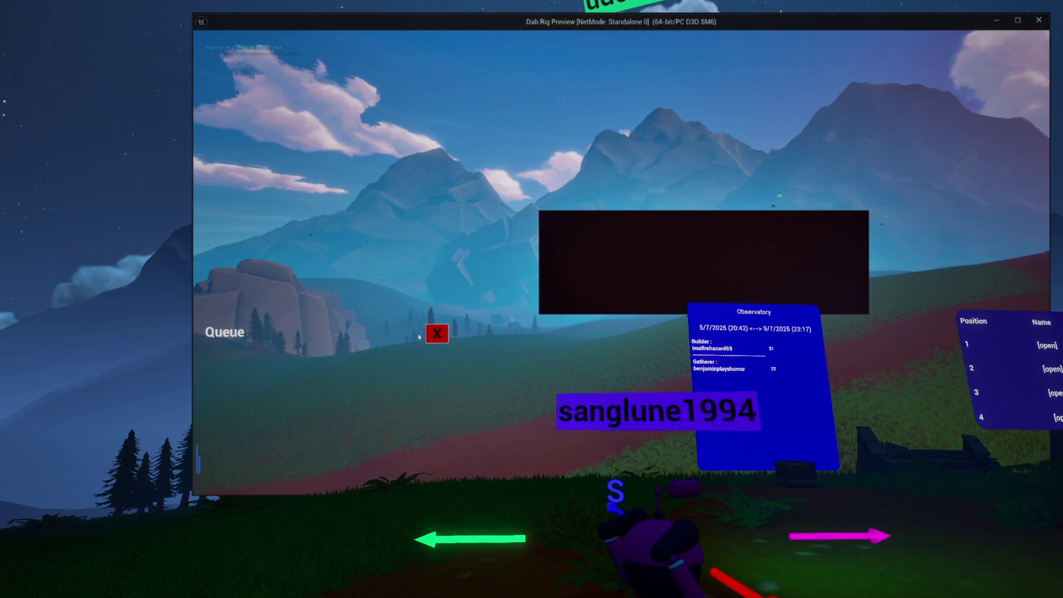
left_click(433, 333)
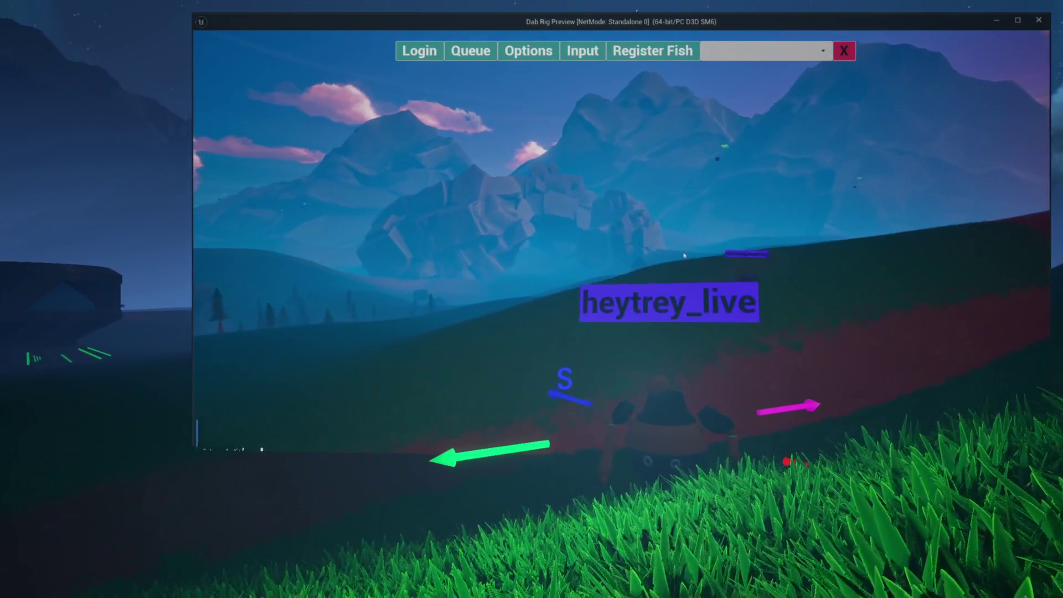
left_click(674, 254)
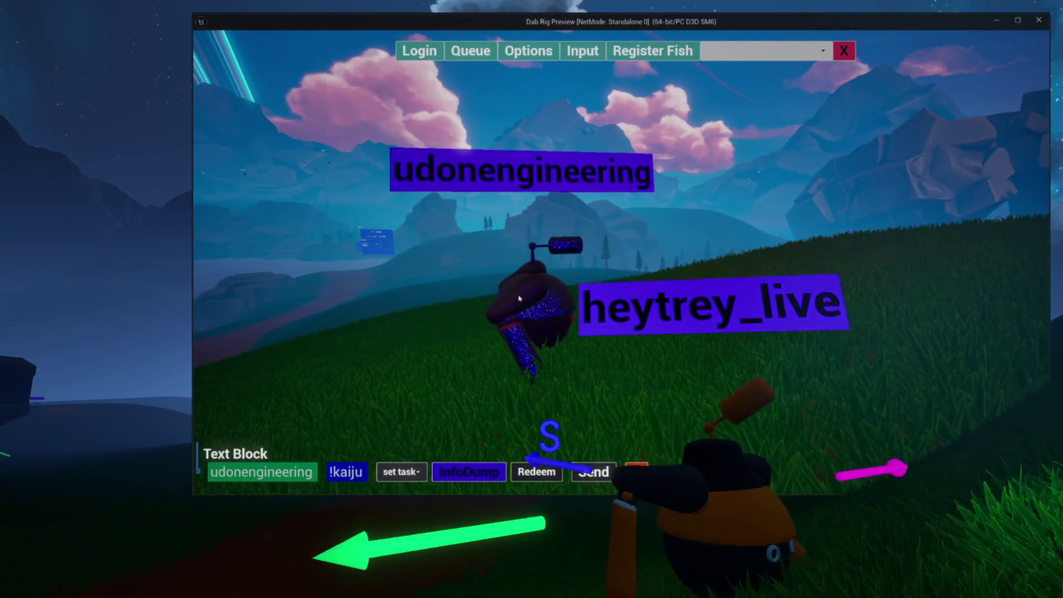
key("Escape")
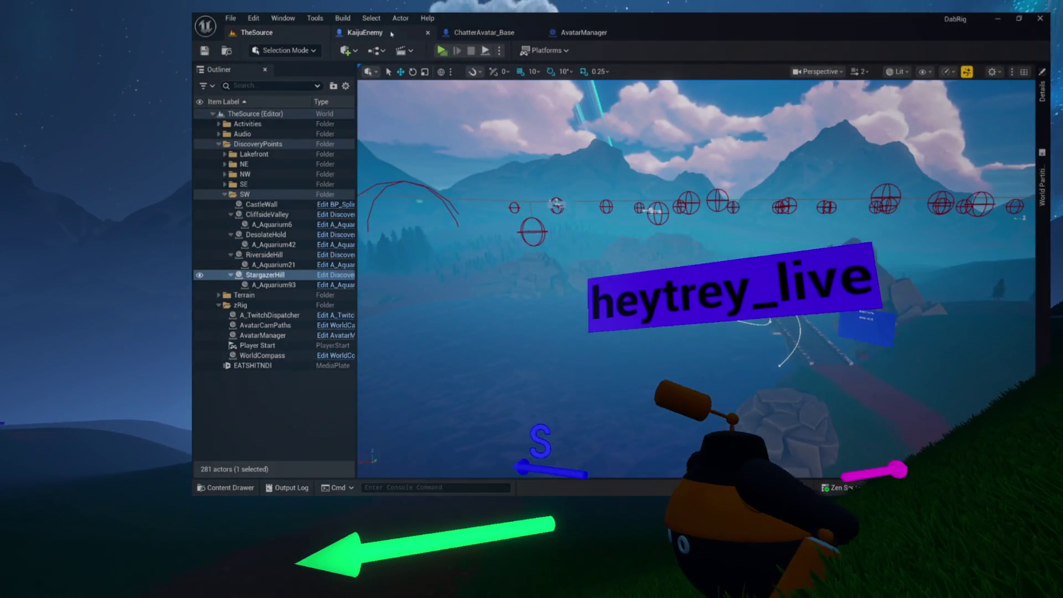
Open the KaijuEnemy blueprint and clear the graph selection
left_click(382, 33)
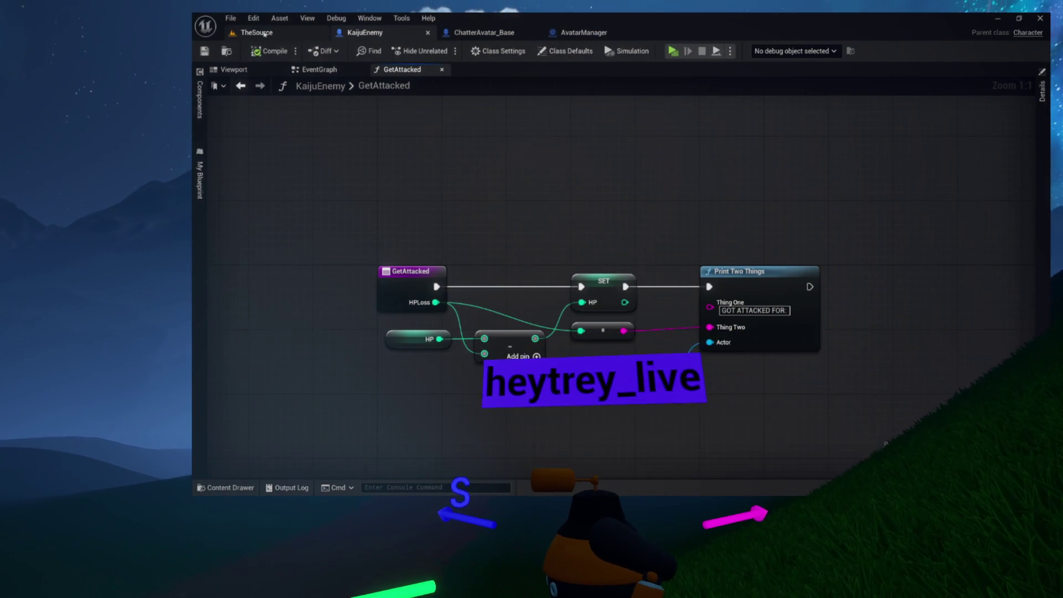
left_click(261, 32)
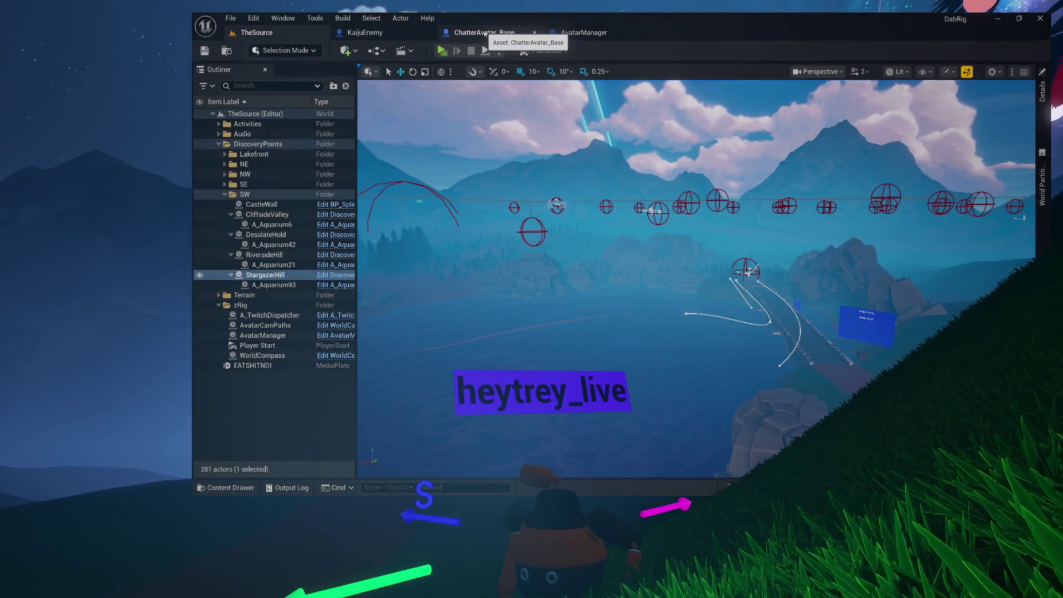
left_click(414, 36)
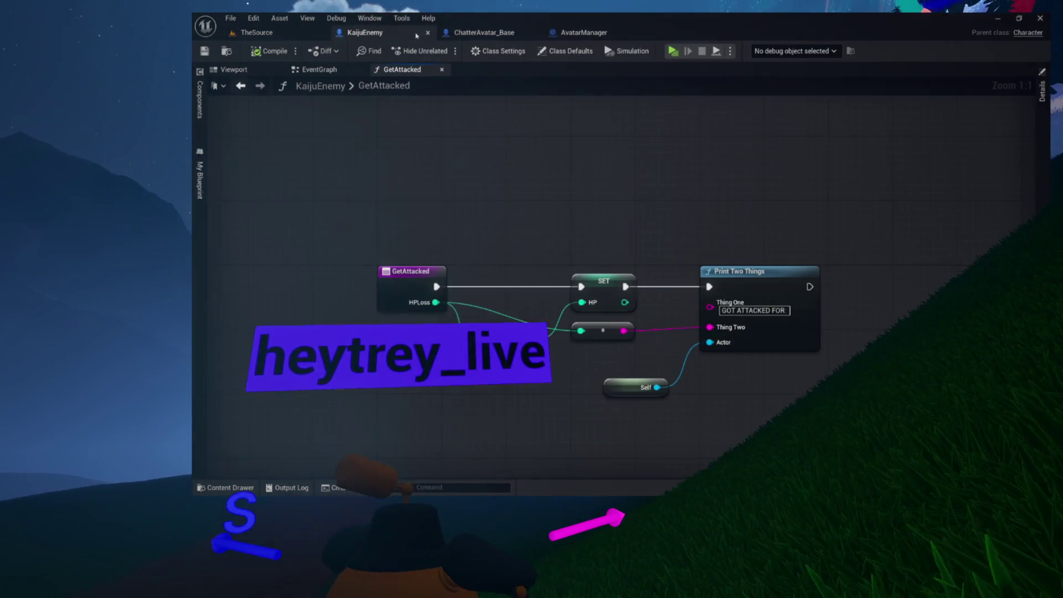
left_click_drag(766, 421, 399, 102)
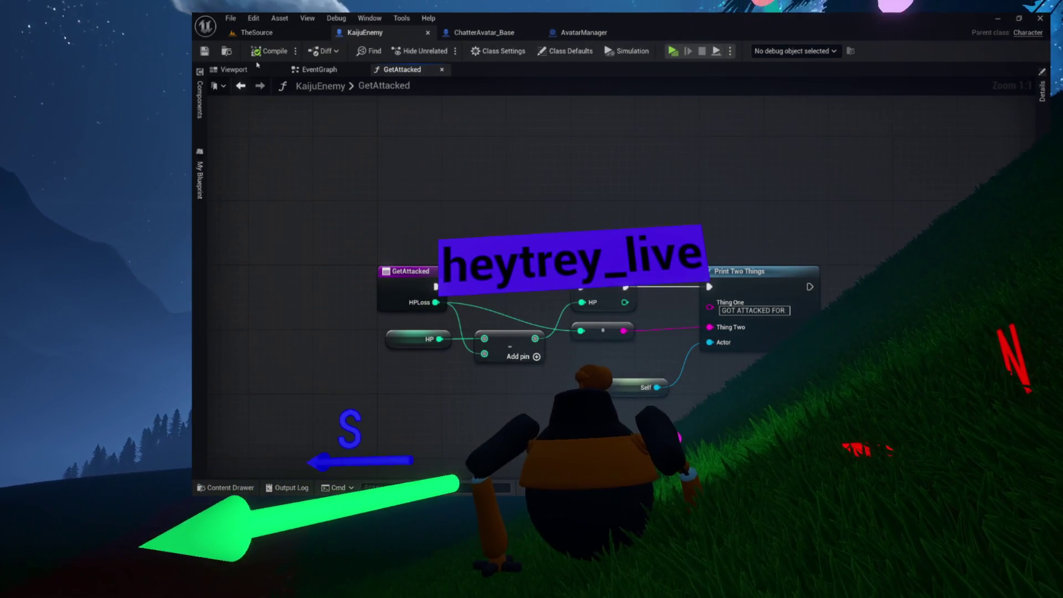
Inspect the kaiju model and its components in the Viewport, then compile, save and return to TheSource
left_click(257, 70)
left_click(199, 101)
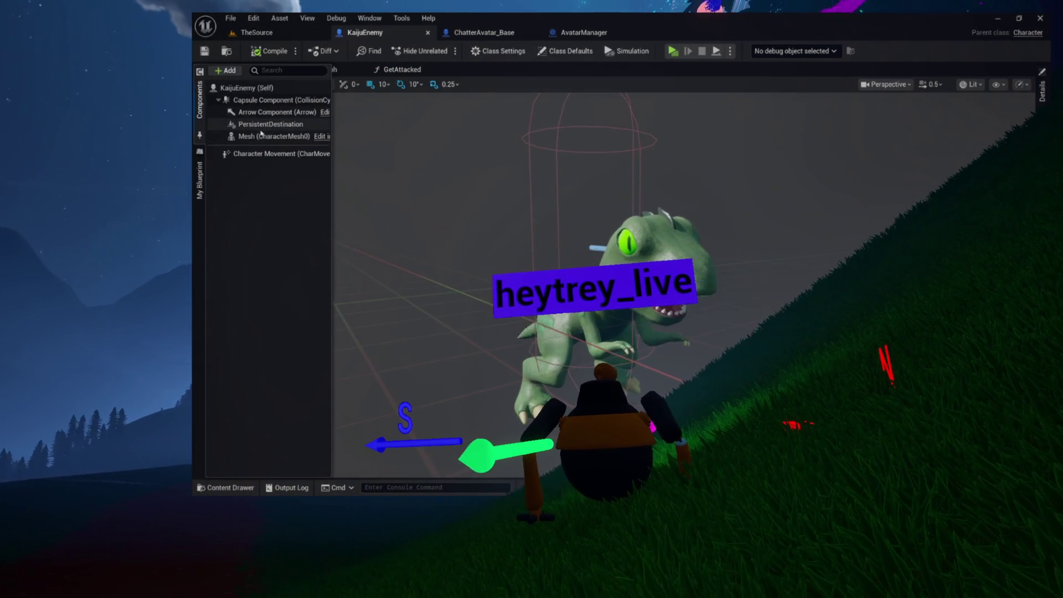
left_click(270, 124)
left_click_drag(554, 277, 465, 277)
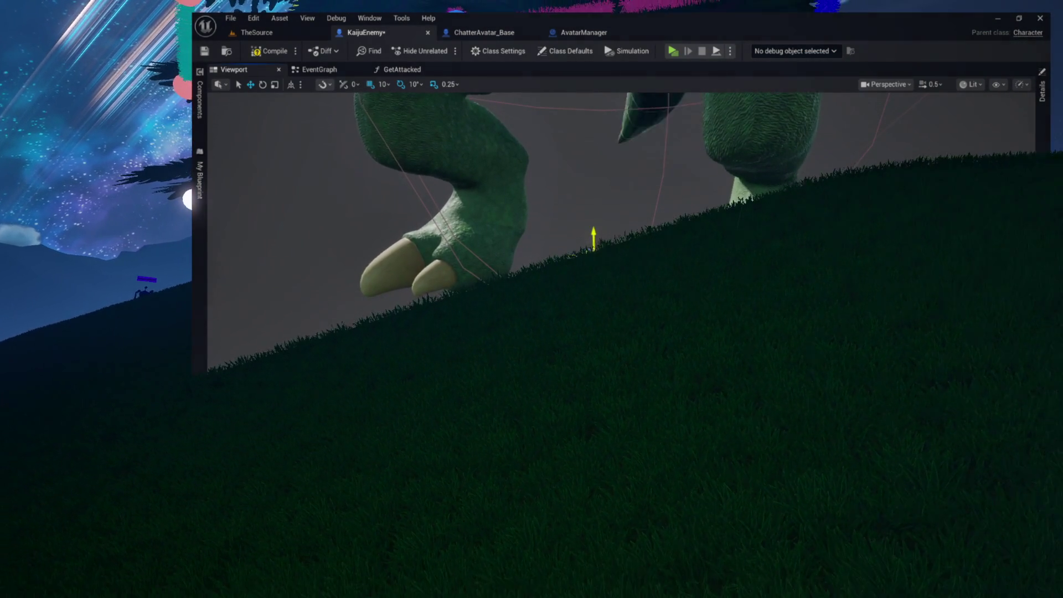
key("F7")
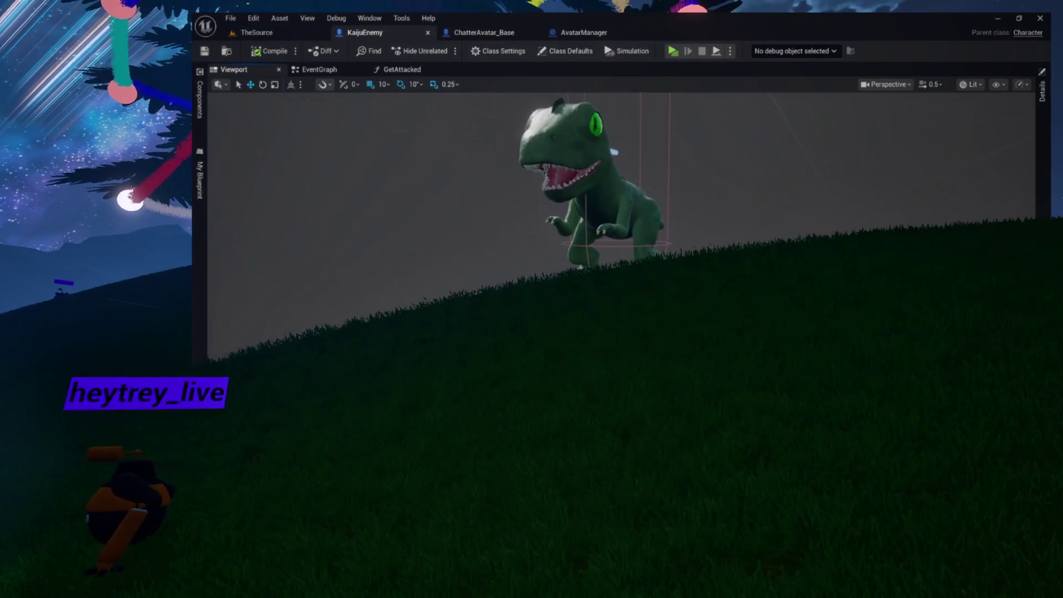
left_click(296, 35)
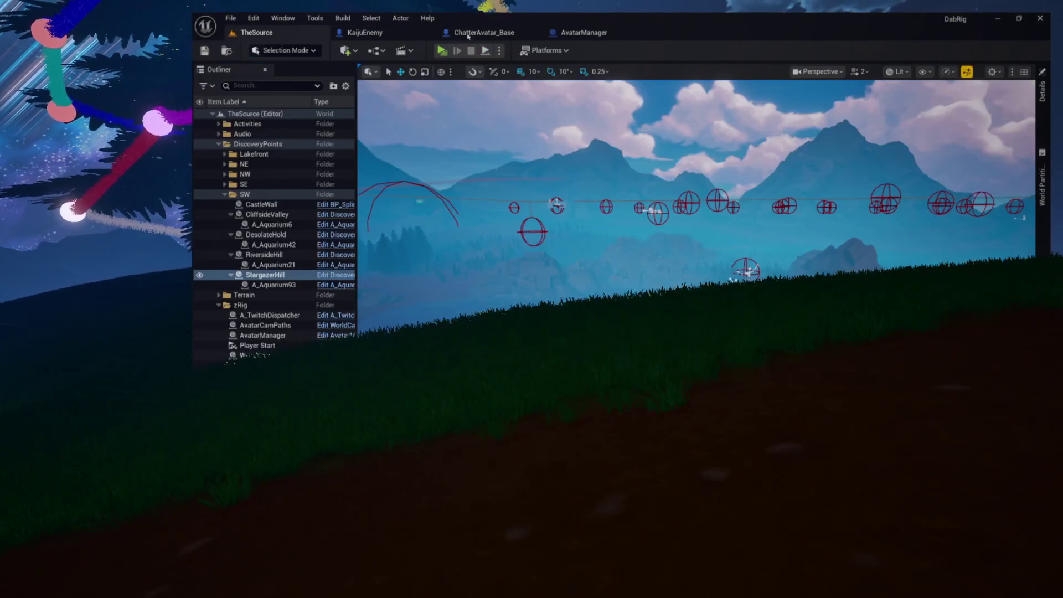
Launch the Dab Rig Preview play session from the level toolbar
left_click(440, 55)
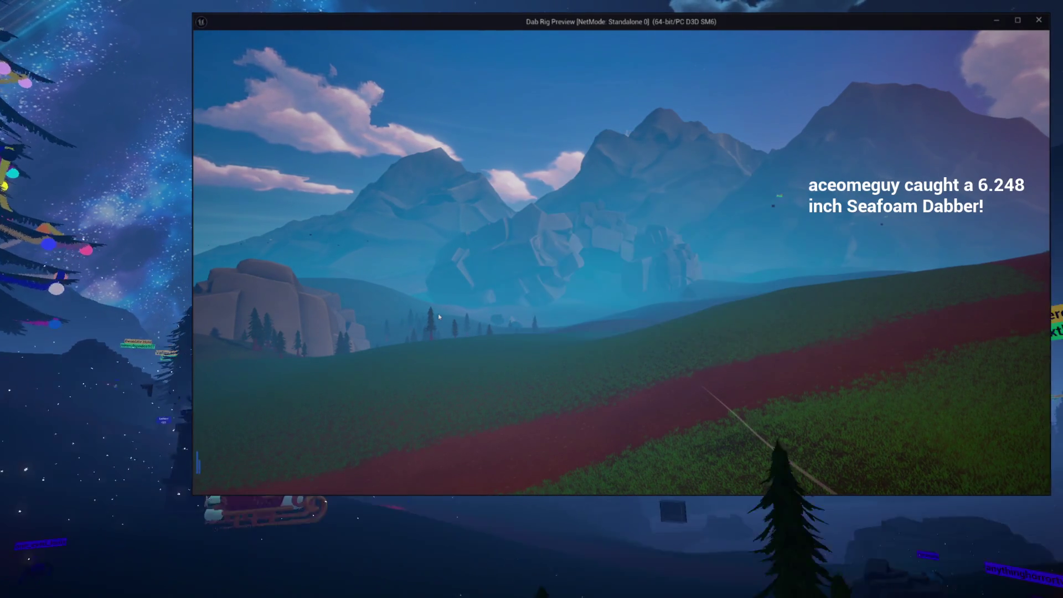
mouse_move(590, 55)
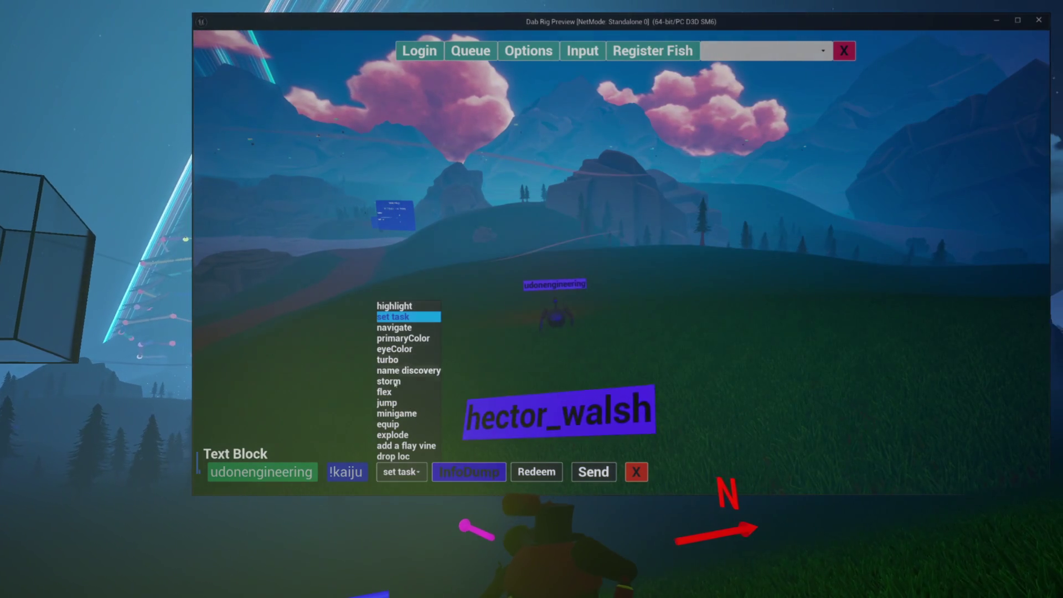
Choose 'turbo' in the preview's command bar and send it
left_click(387, 359)
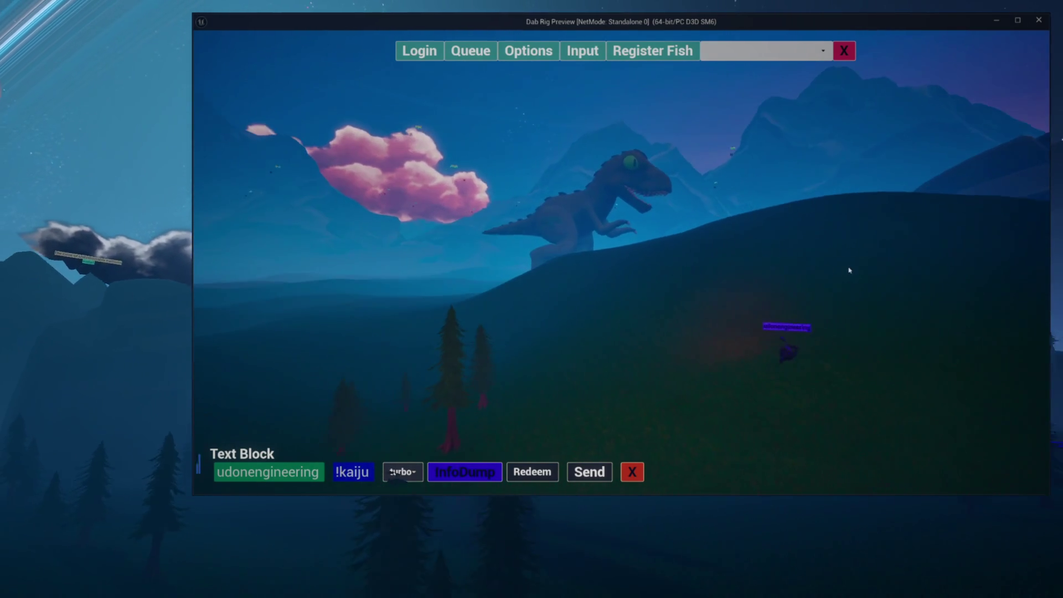
left_click(600, 474)
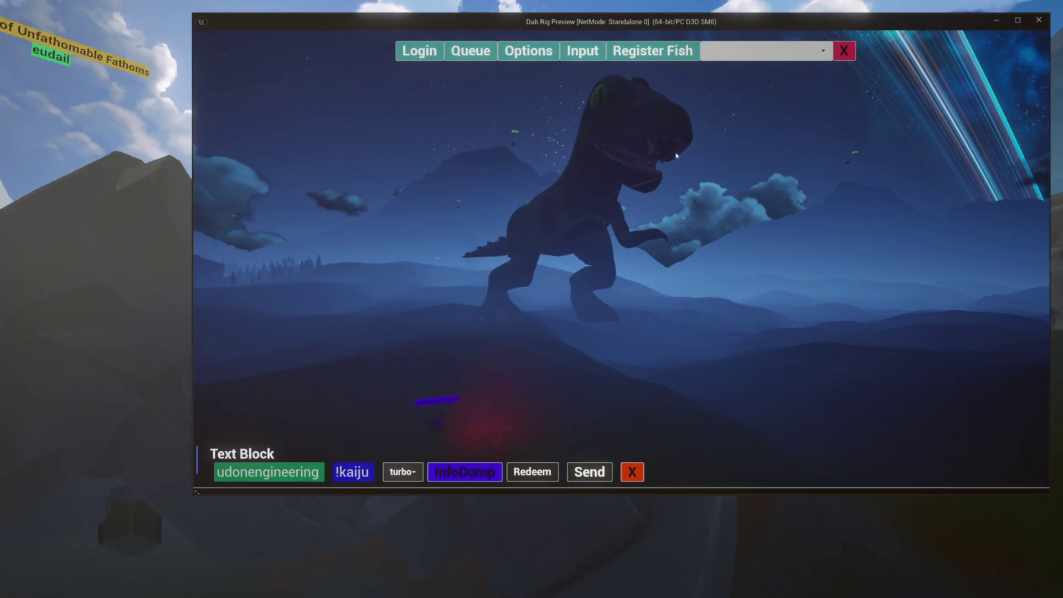
Run 'show Collision' in the in-game console to draw the kaiju's collision wireframes
key("grave")
type("sho")
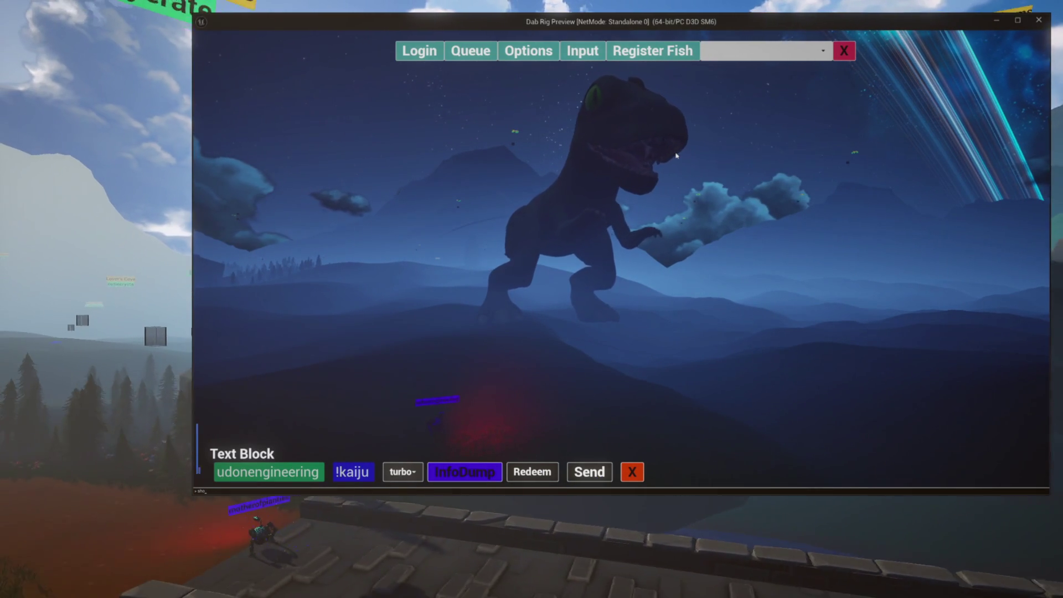
type("ww collision")
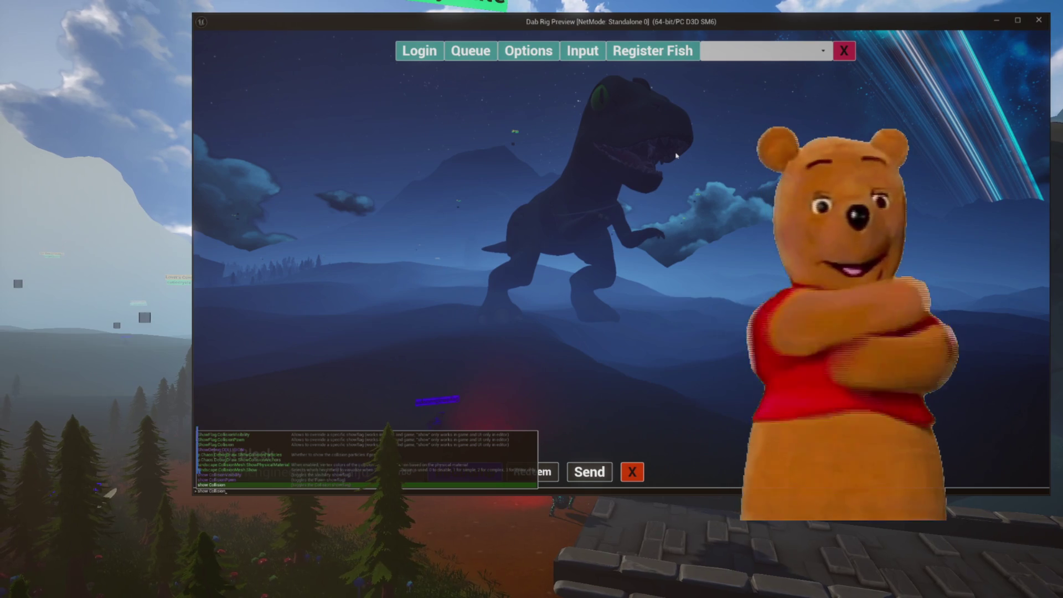
key("Return")
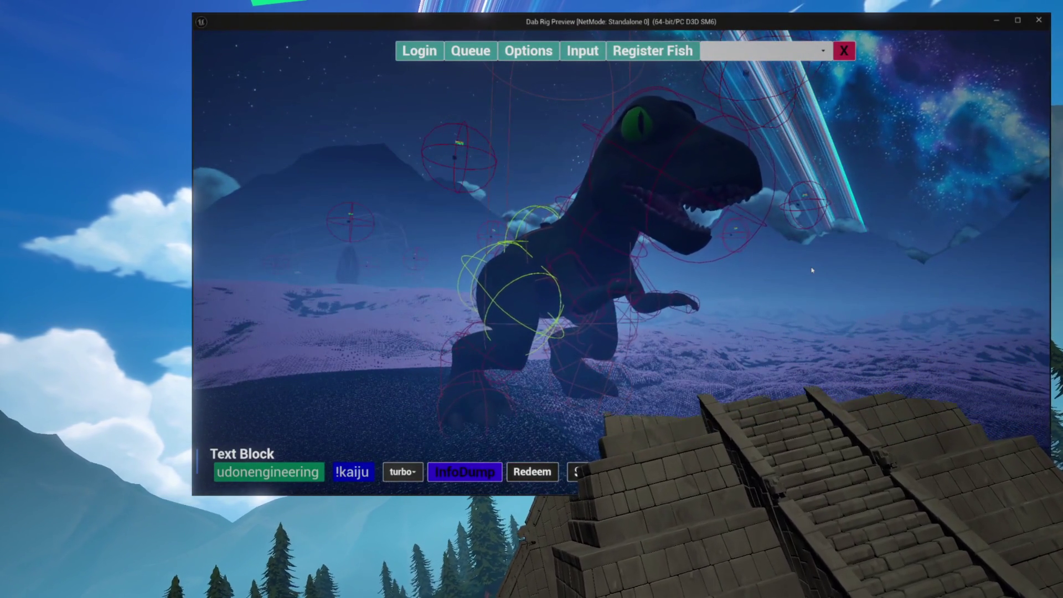
Enter 'show Collision' again in the console to hide the collision wireframes
type("show co")
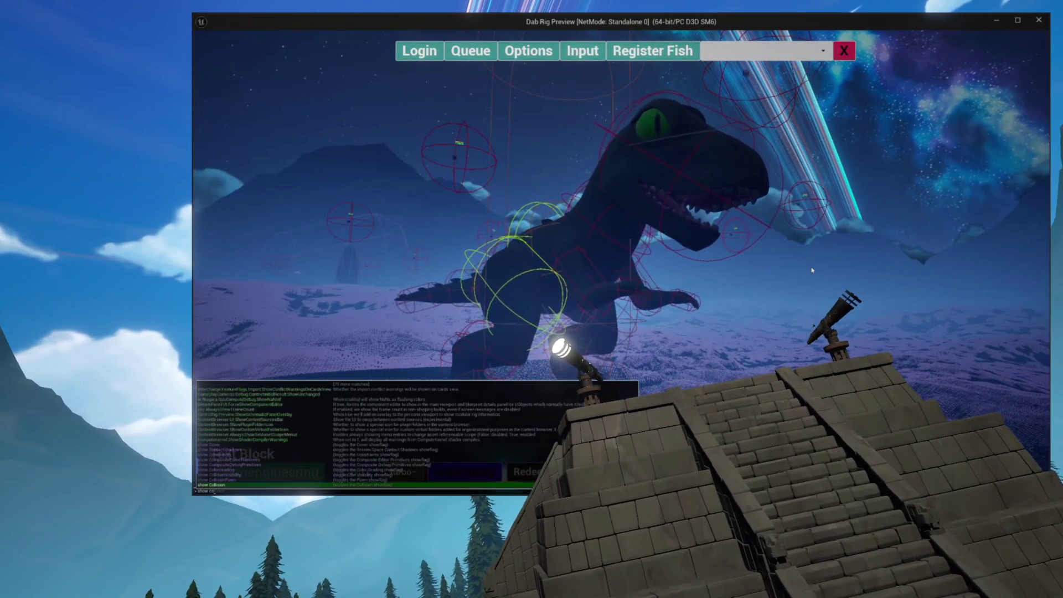
type("llision")
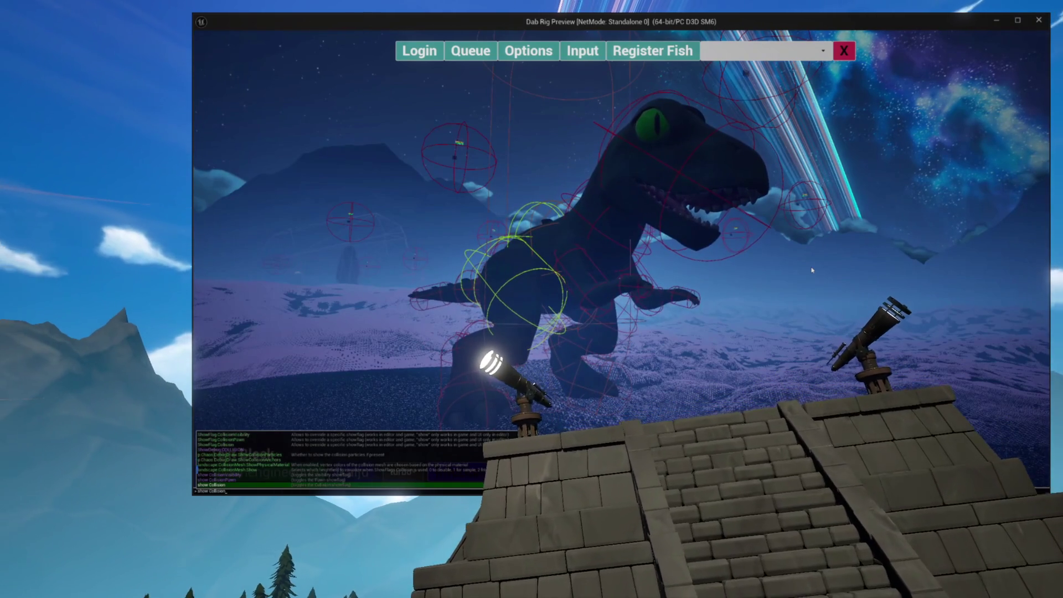
key("Return")
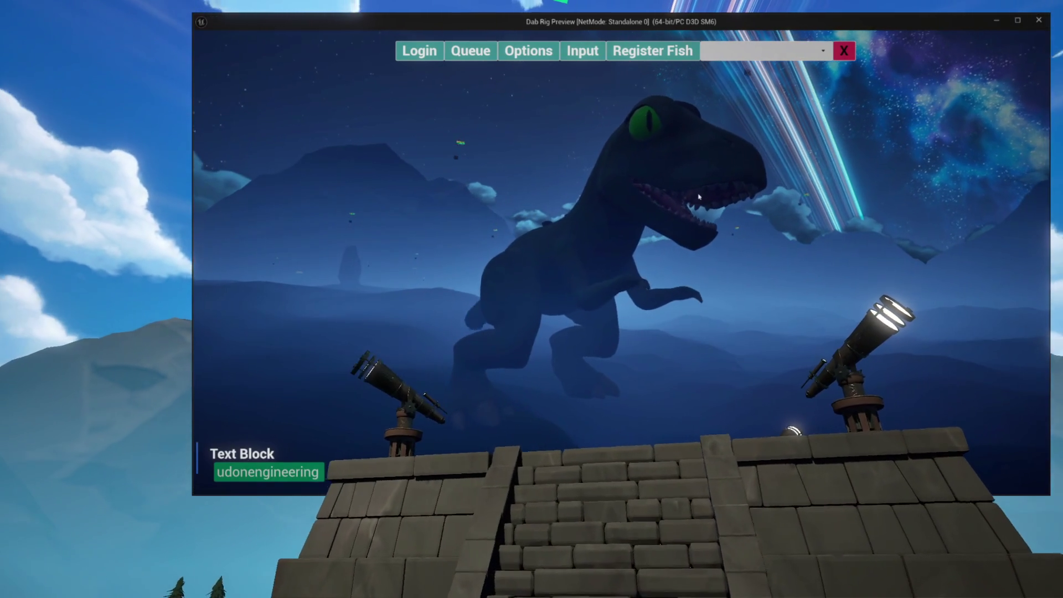